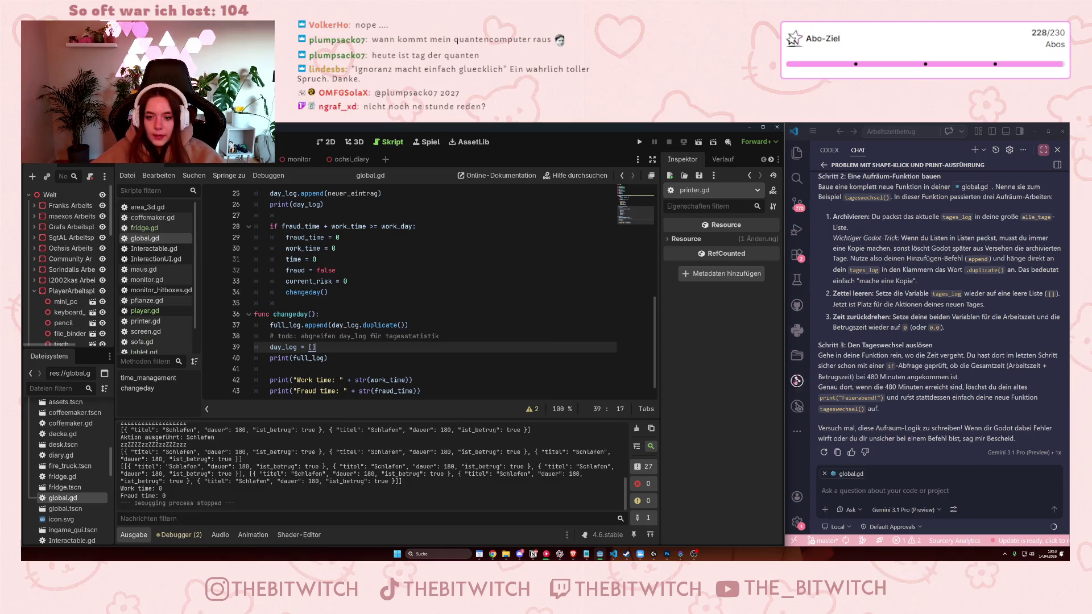
Widen the Godot window slightly and review the work_time, fraud and fraud_time resets in global.gd.
{"action": "left_click_drag", "start_coordinate": [786, 375], "coordinate": [807, 378]}
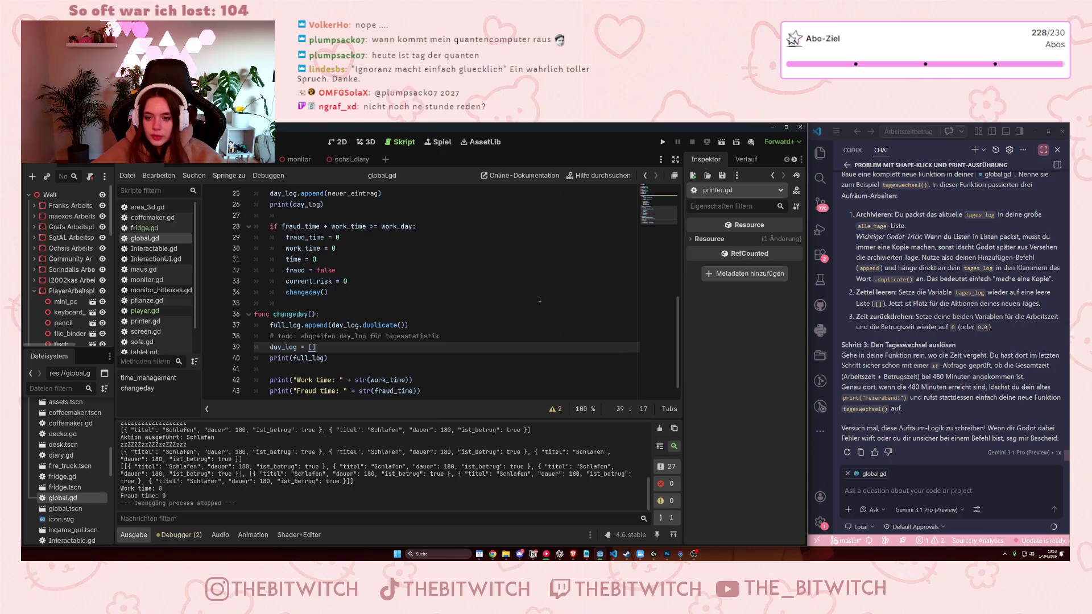
{"action": "left_click", "coordinate": [388, 353]}
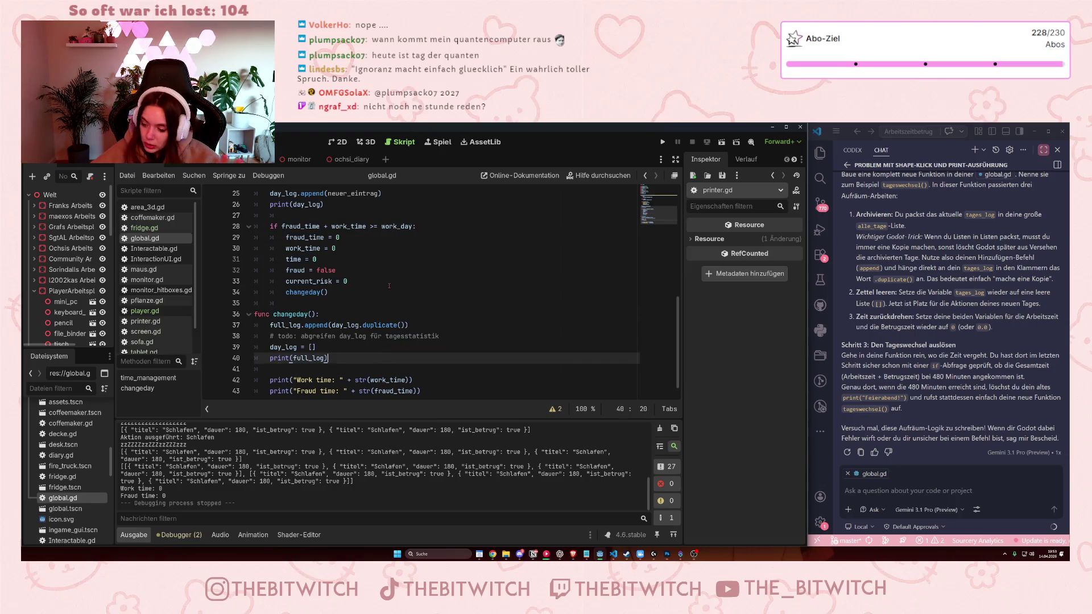
{"action": "left_click_drag", "start_coordinate": [301, 237], "coordinate": [416, 305]}
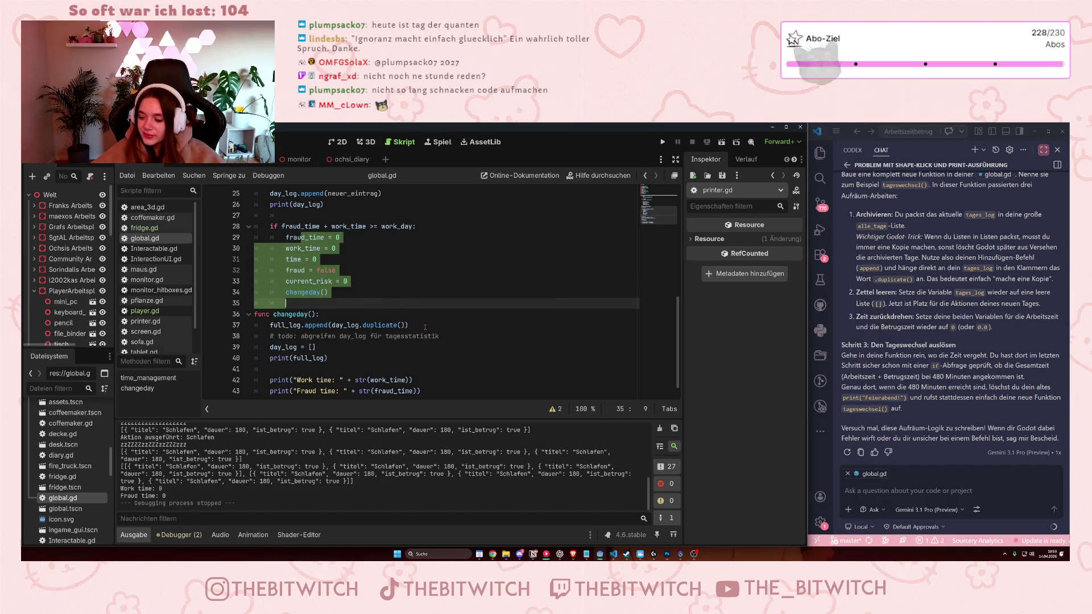
{"action": "left_click", "coordinate": [464, 311]}
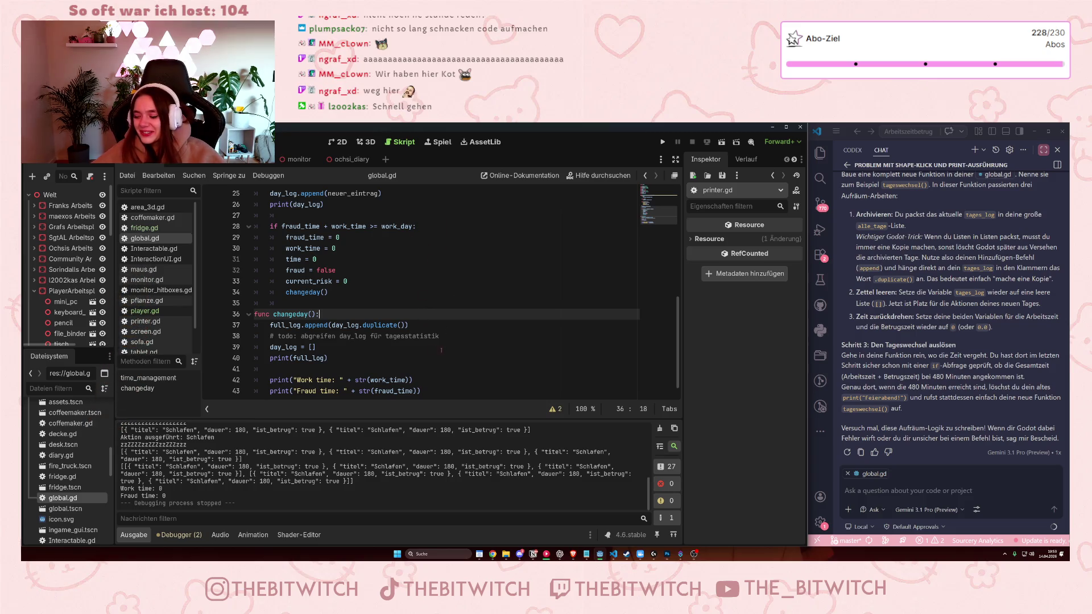
{"action": "left_click", "coordinate": [365, 249]}
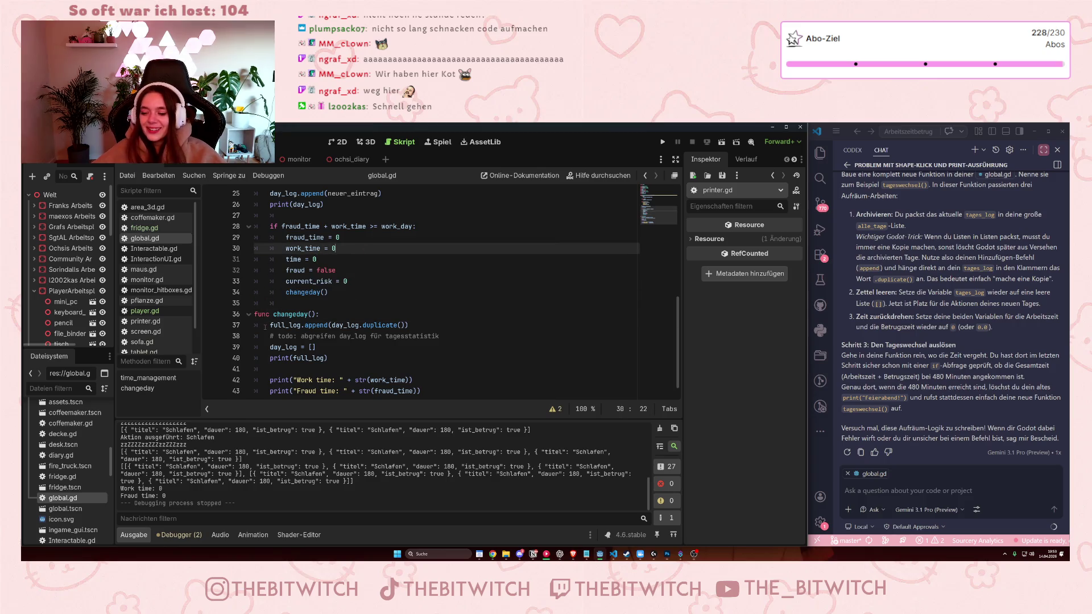
{"action": "mouse_move", "coordinate": [265, 327]}
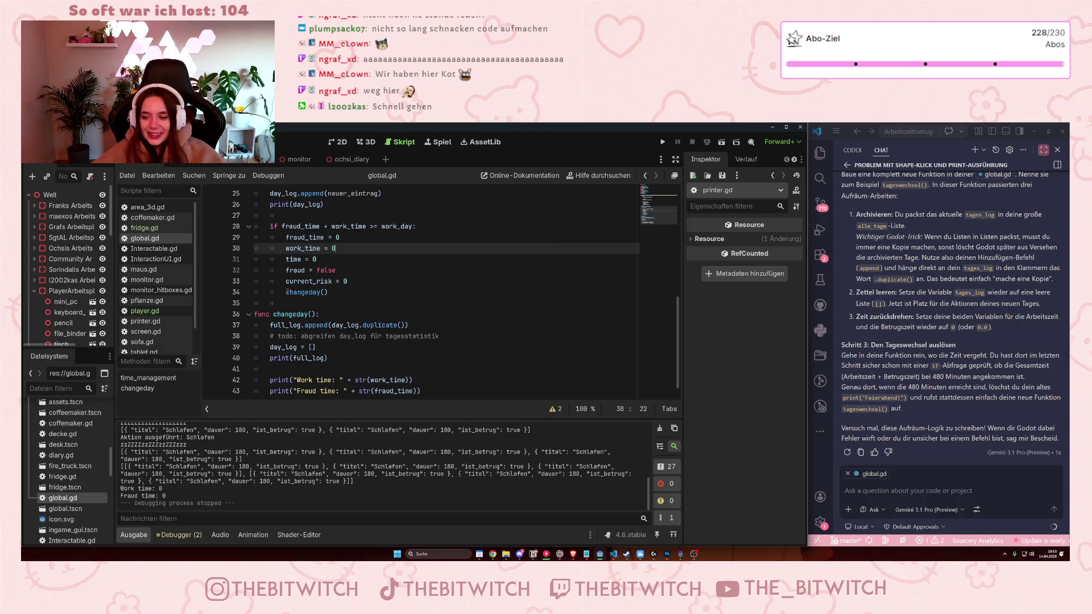
{"action": "left_click", "coordinate": [319, 270]}
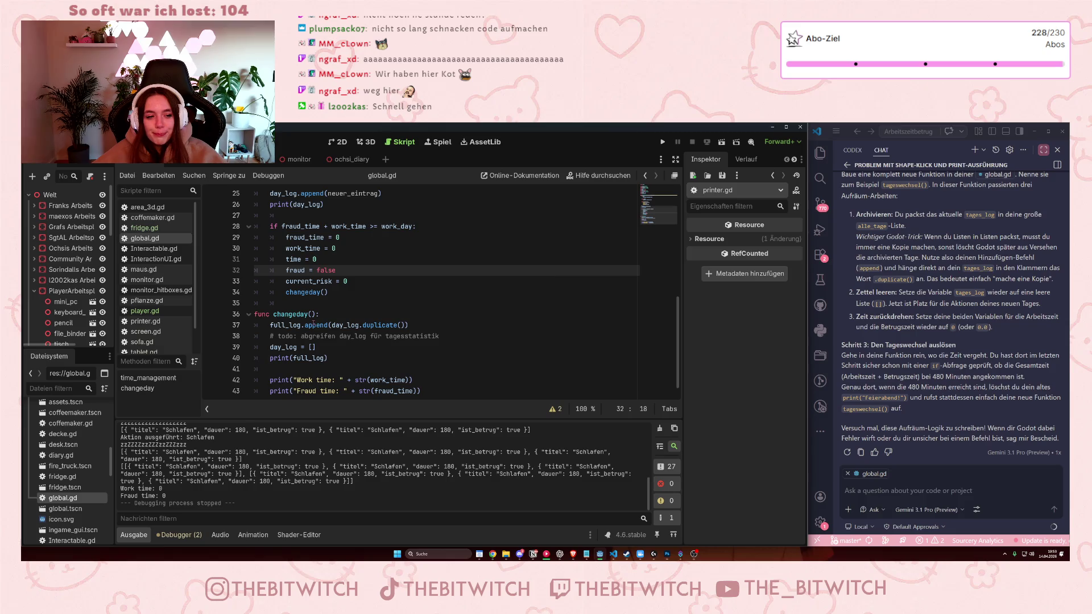
{"action": "left_click", "coordinate": [558, 241]}
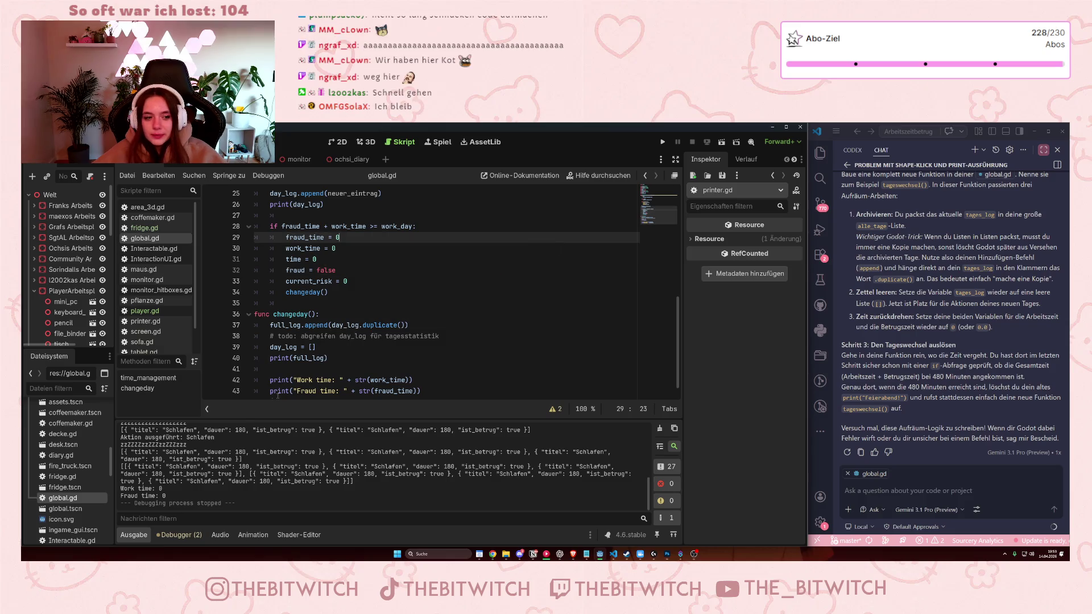
{"action": "scroll", "coordinate": [314, 336], "scroll_direction": "down", "scroll_amount": 1}
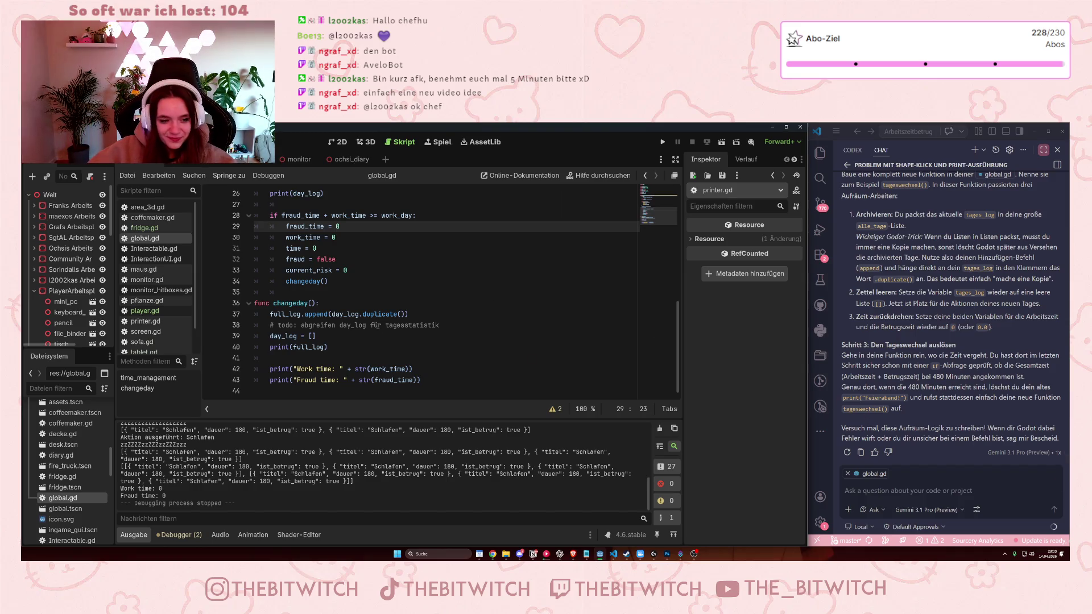
Check the changeday header on line 36 of global.gd, then bring up the Notion board.
{"action": "left_click", "coordinate": [500, 303]}
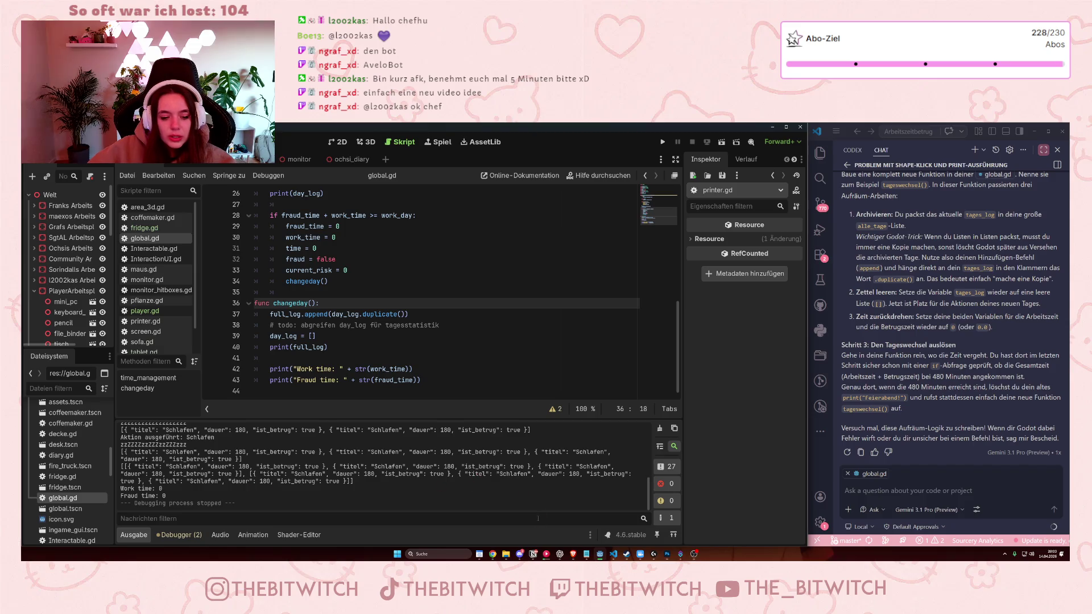
{"action": "key", "text": "alt+Tab"}
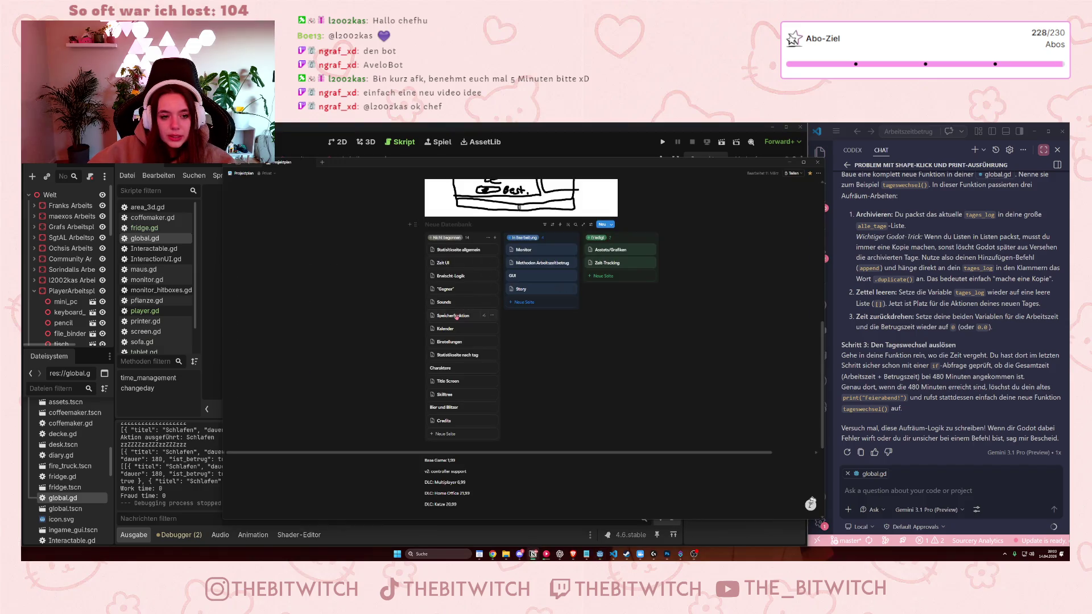
Scroll up the Projektplan board and open the Statistikseite allgemein card in the side peek.
{"action": "scroll", "coordinate": [453, 306], "scroll_direction": "up", "scroll_amount": 1}
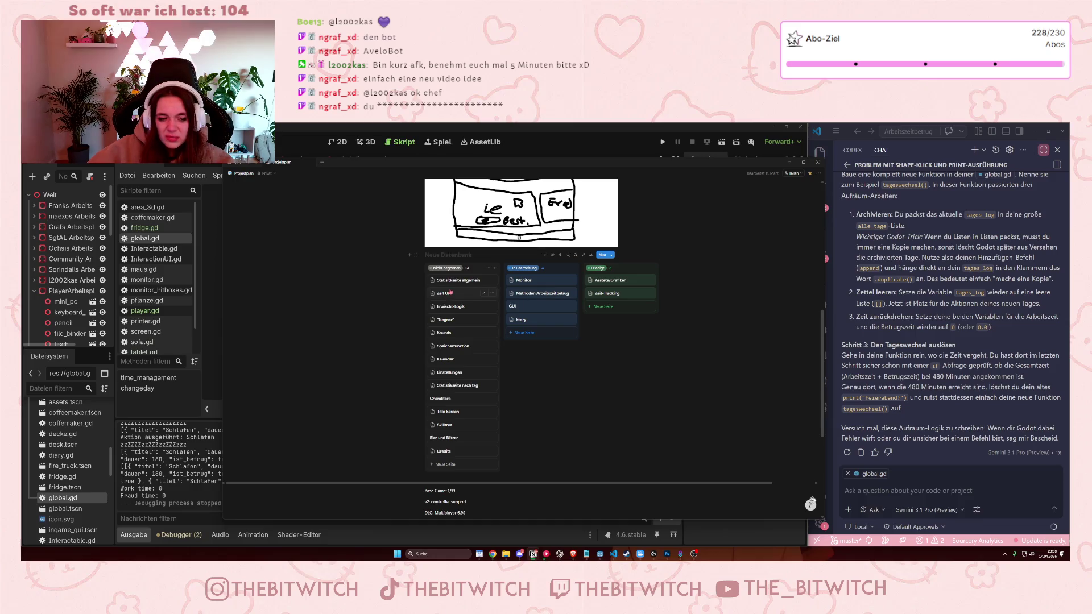
{"action": "left_click", "coordinate": [452, 281]}
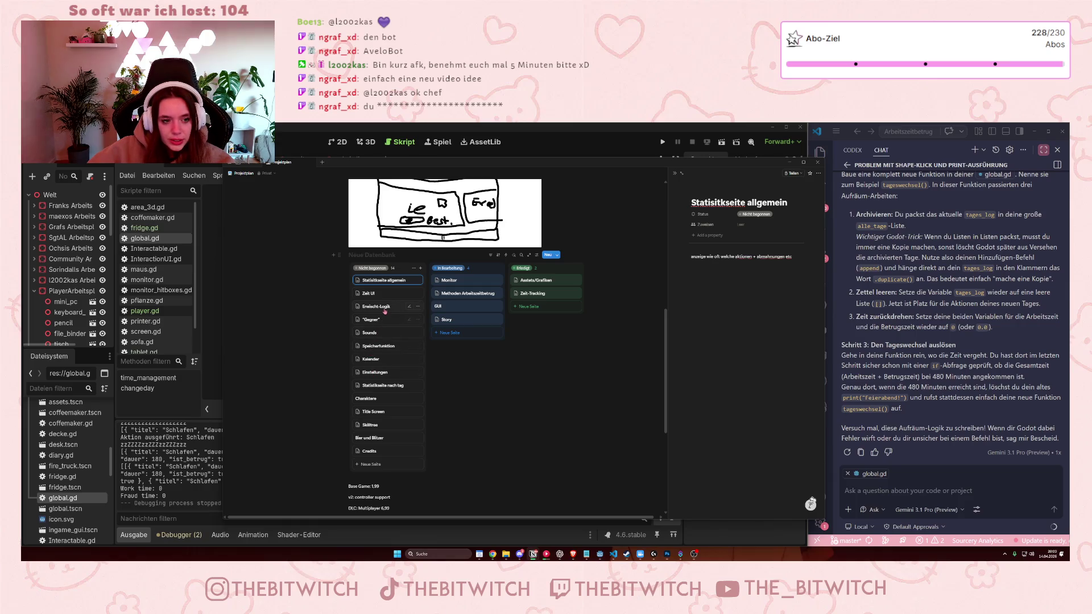
Open the Statistikseite nach tag card from the Nicht begonnen column.
{"action": "left_click", "coordinate": [405, 388]}
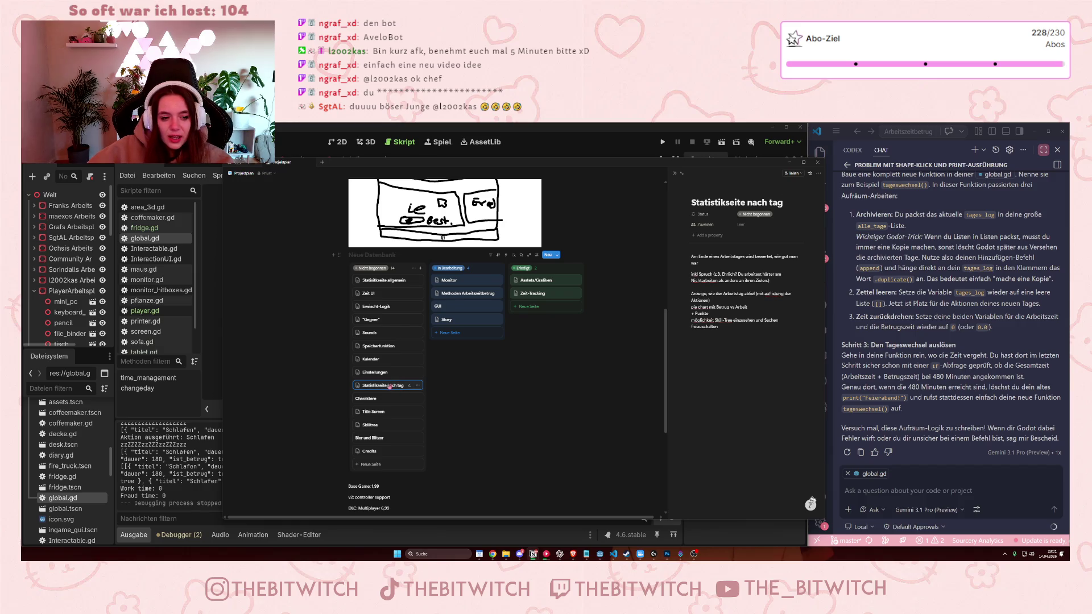
Move Statistikseite nach tag to the top of Nicht begonnen and widen its side peek.
{"action": "left_click_drag", "start_coordinate": [389, 387], "coordinate": [391, 281]}
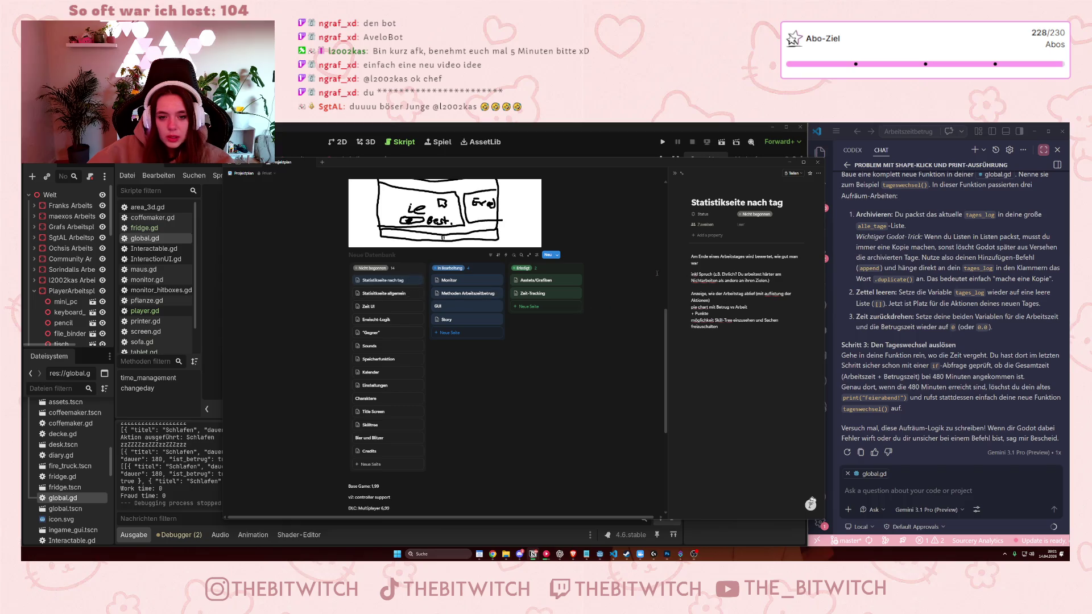
{"action": "left_click_drag", "start_coordinate": [668, 276], "coordinate": [577, 283]}
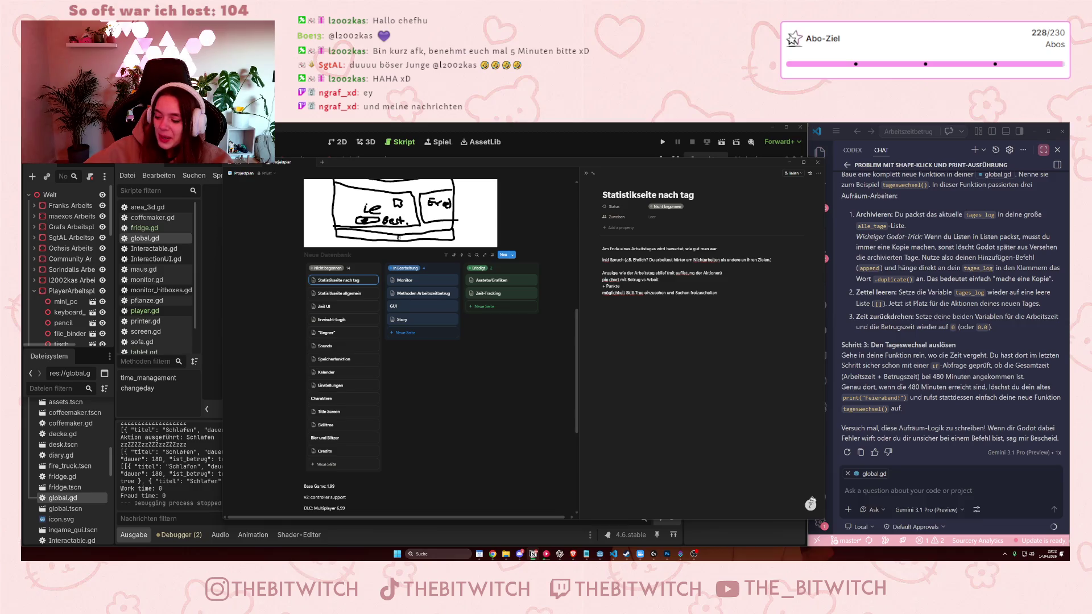
{"action": "left_click", "coordinate": [81, 247]}
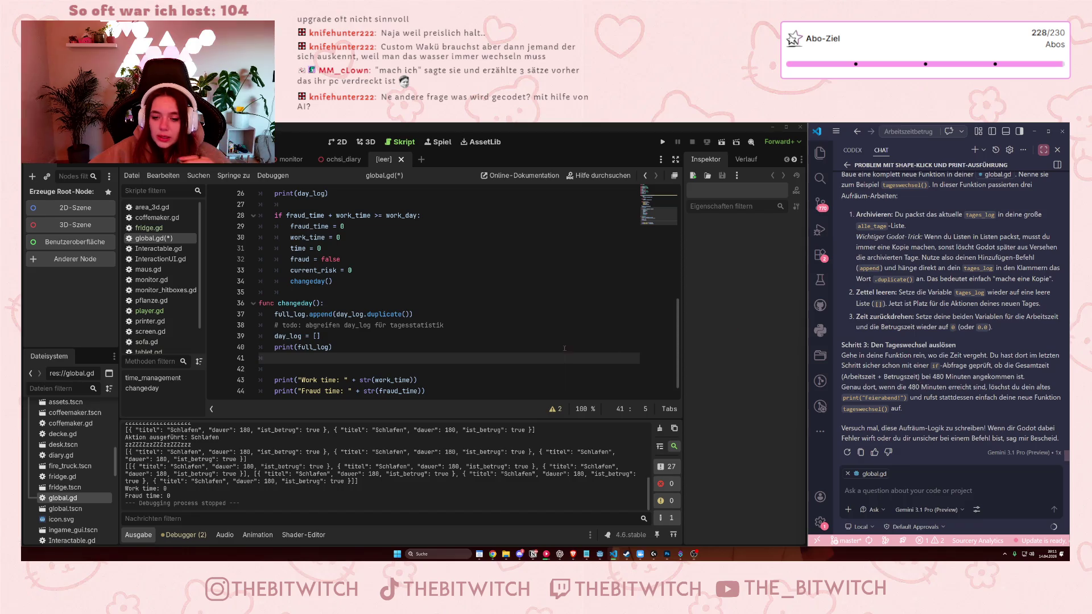
Scroll down global.gd to the new changeday function.
{"action": "scroll", "coordinate": [584, 350], "scroll_direction": "down", "scroll_amount": 1}
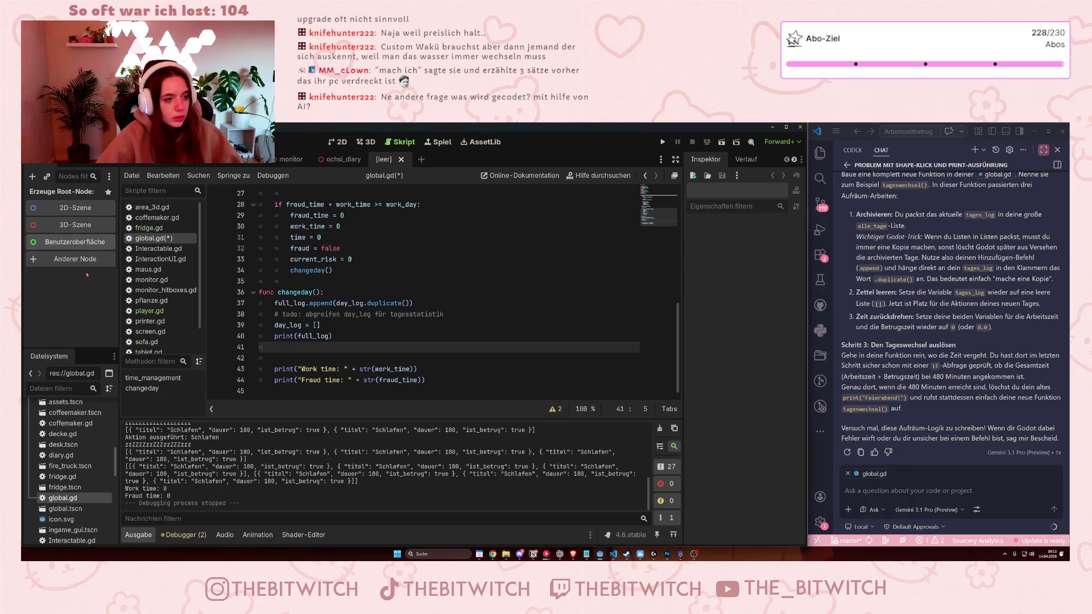
Create a new Control-rooted scene and rename its root node to end_of_day.
{"action": "left_click", "coordinate": [77, 243]}
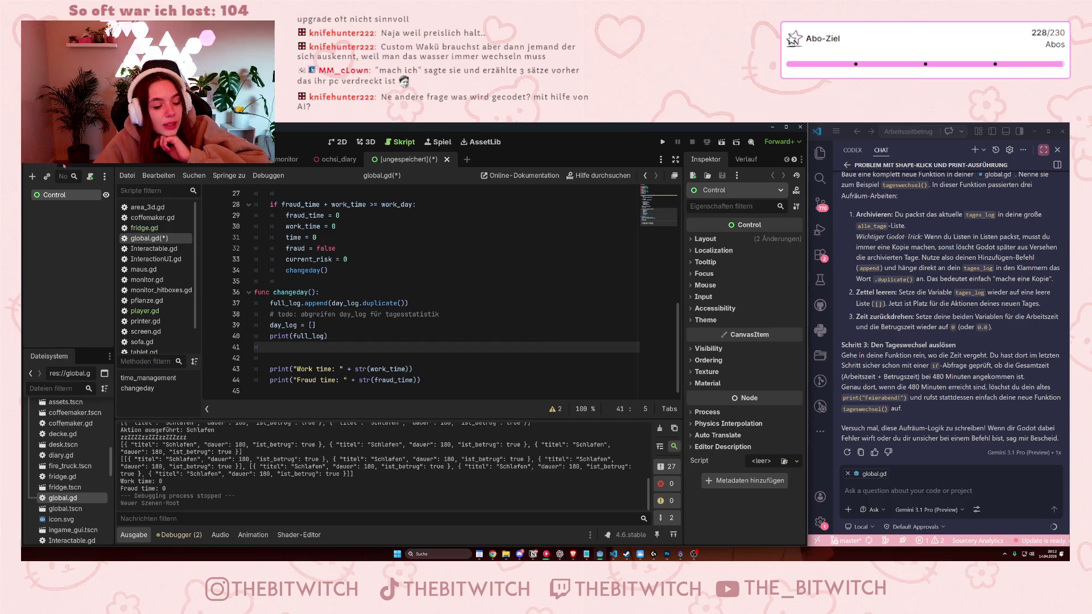
{"action": "double_click", "coordinate": [60, 195]}
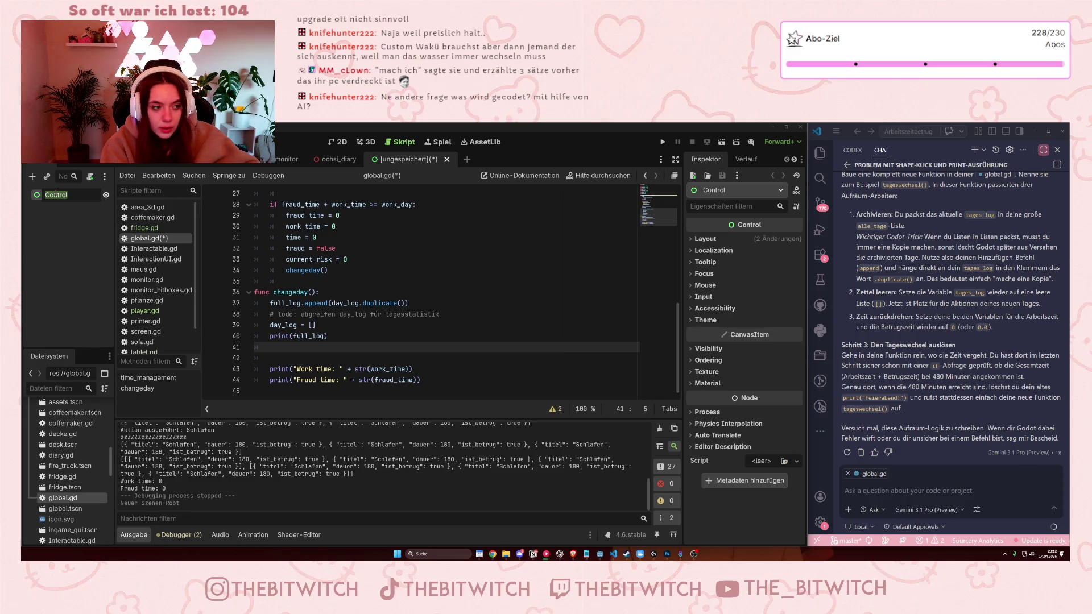
{"action": "type", "text": "end"}
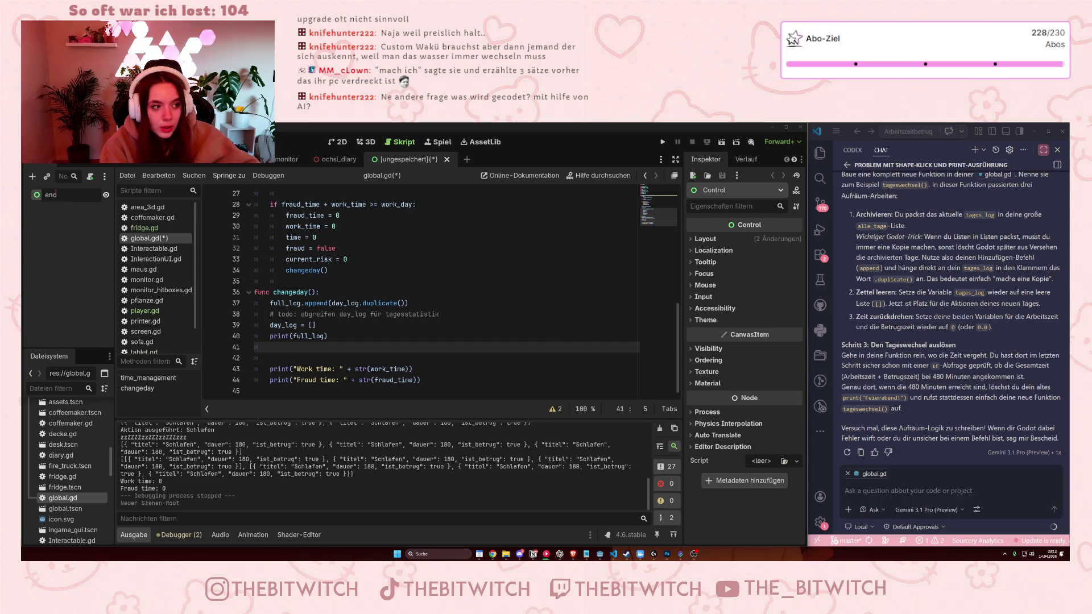
{"action": "type", "text": "_of_day"}
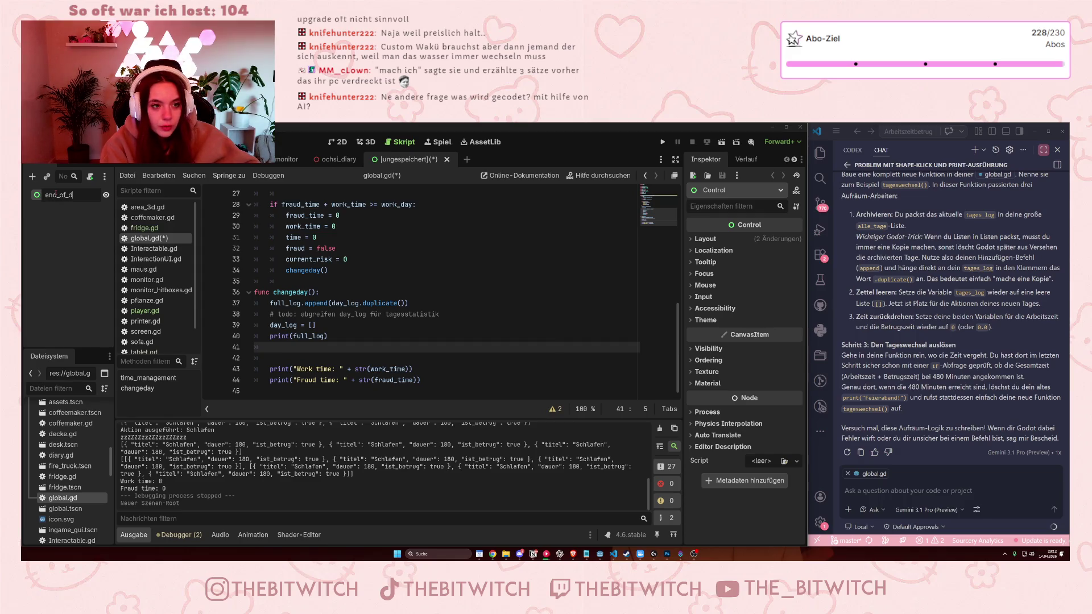
{"action": "key", "text": "Return"}
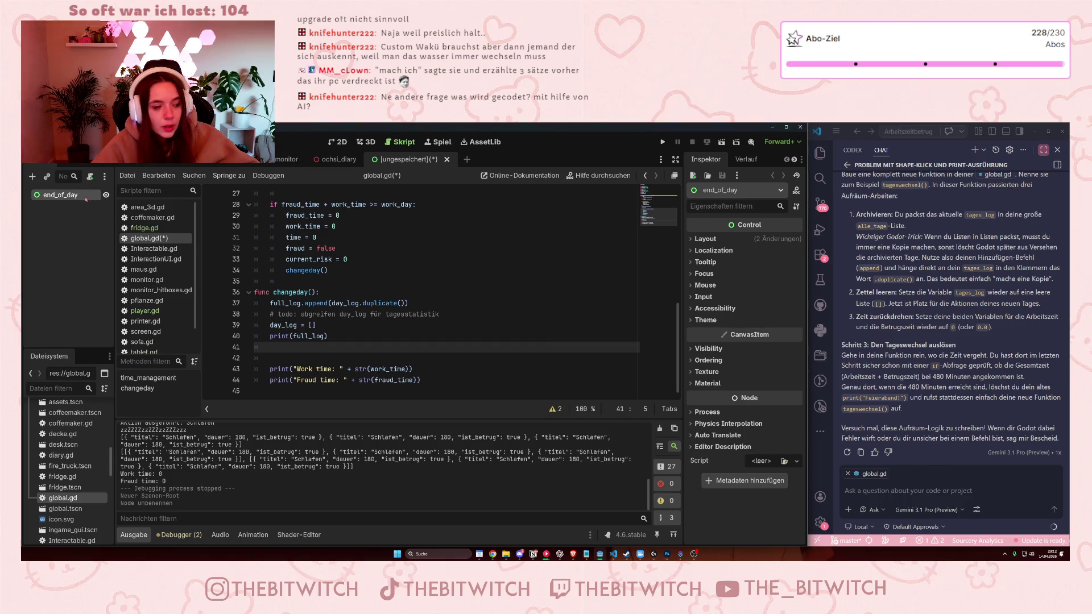
{"action": "right_click", "coordinate": [86, 199]}
{"action": "left_click", "coordinate": [101, 207]}
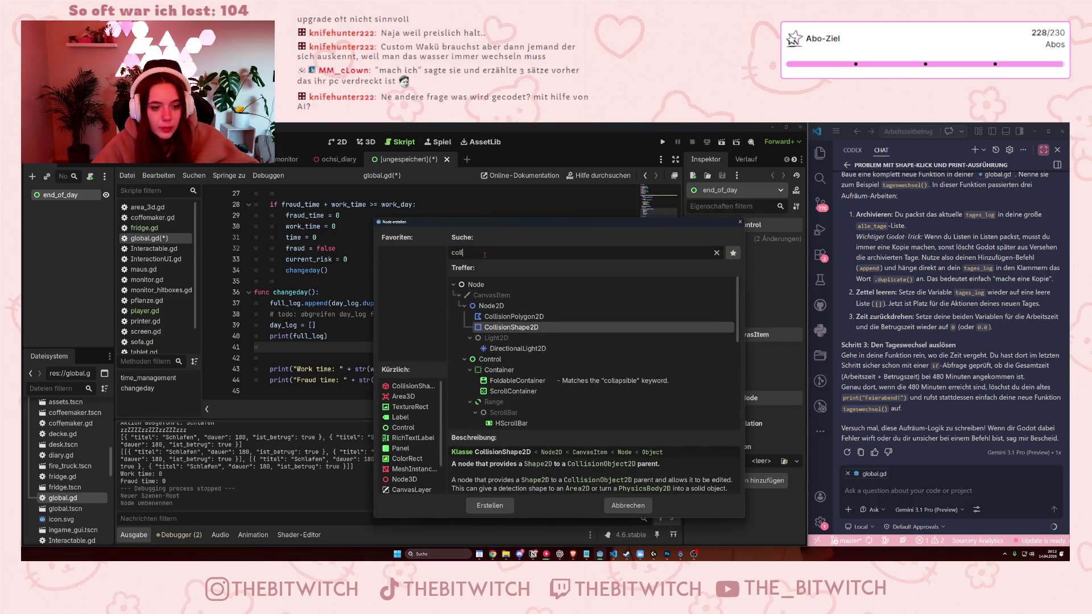
Add a ColorRect under end_of_day, anchor it Full Rect and colour it black.
{"action": "type", "text": "color"}
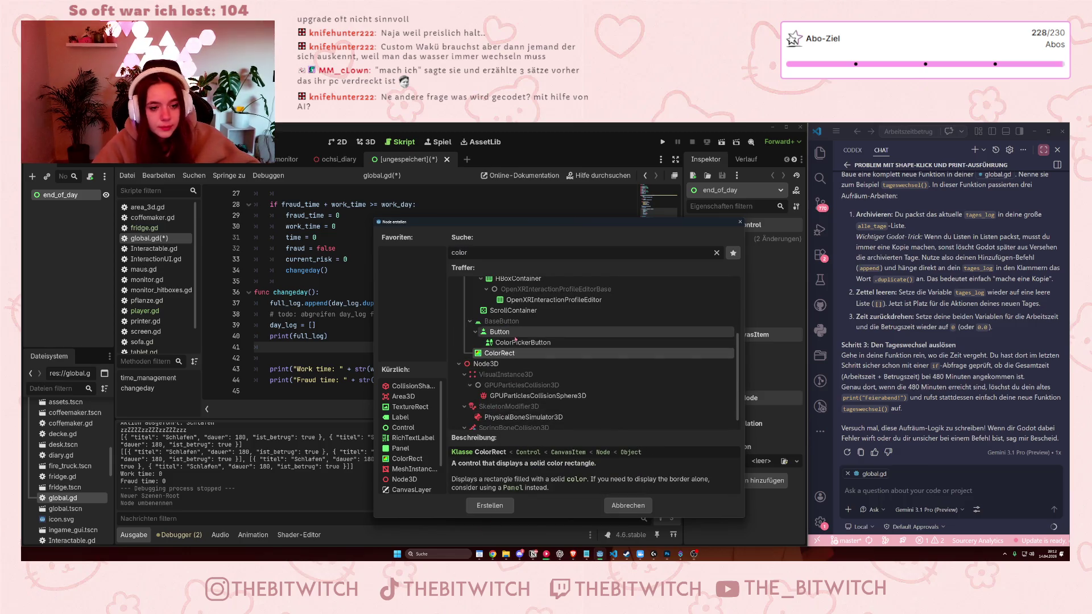
{"action": "double_click", "coordinate": [484, 354]}
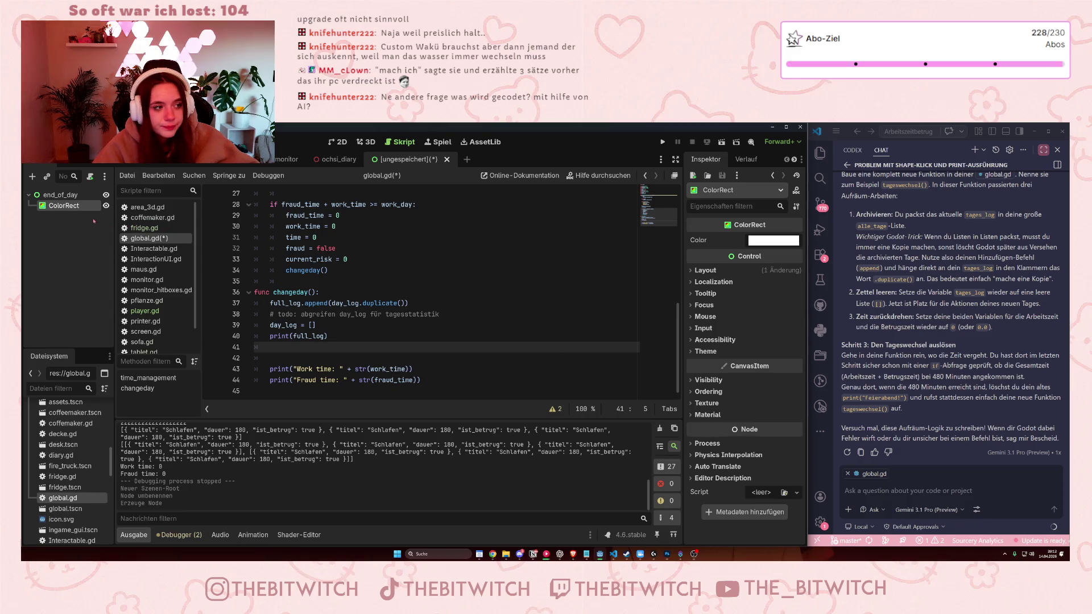
{"action": "left_click", "coordinate": [339, 142]}
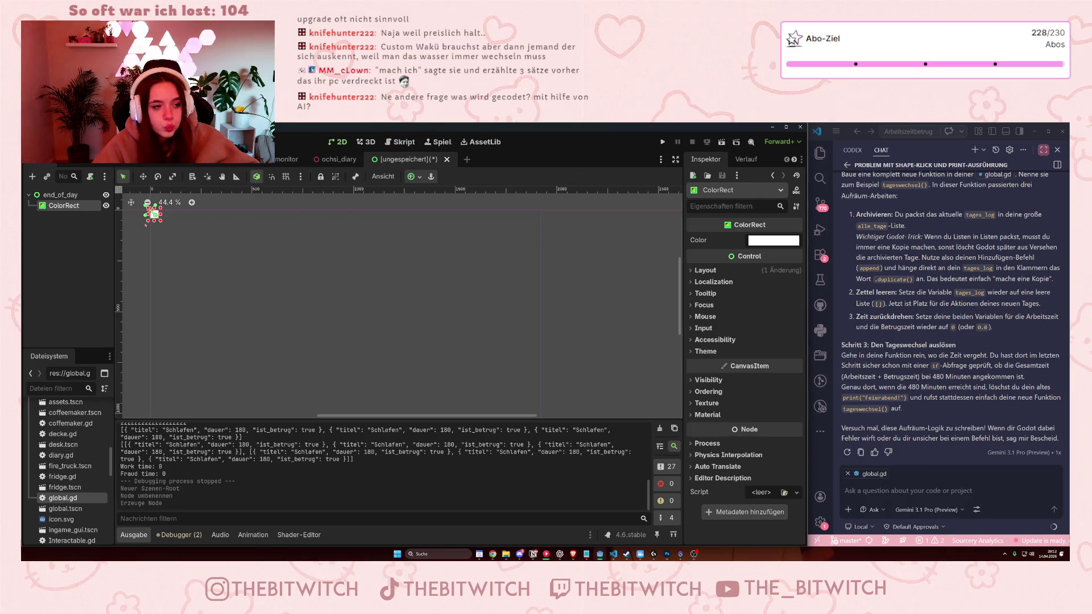
{"action": "left_click", "coordinate": [411, 180]}
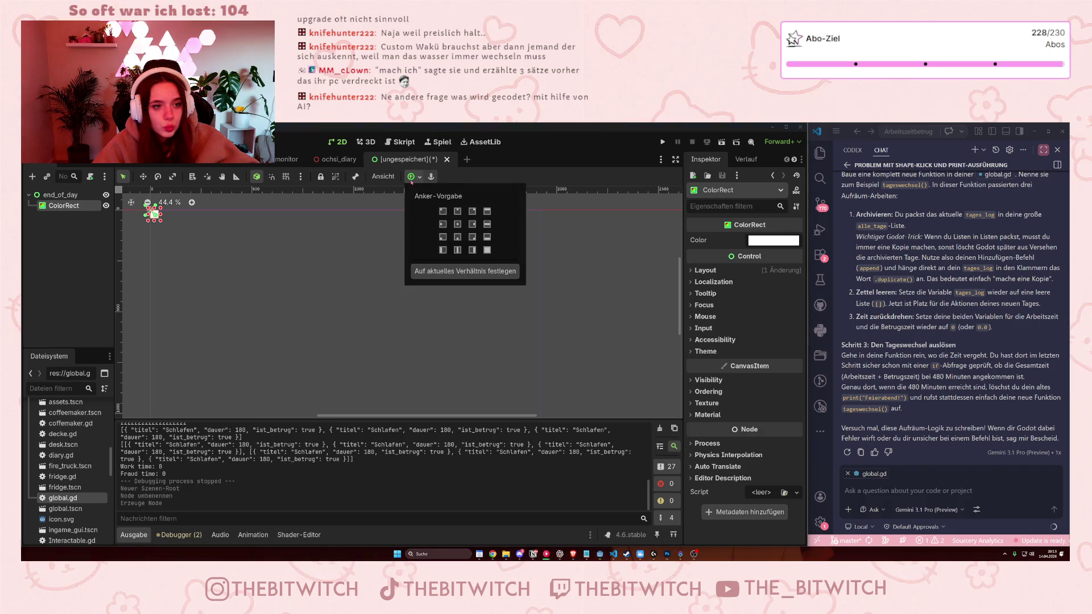
{"action": "left_click", "coordinate": [487, 250]}
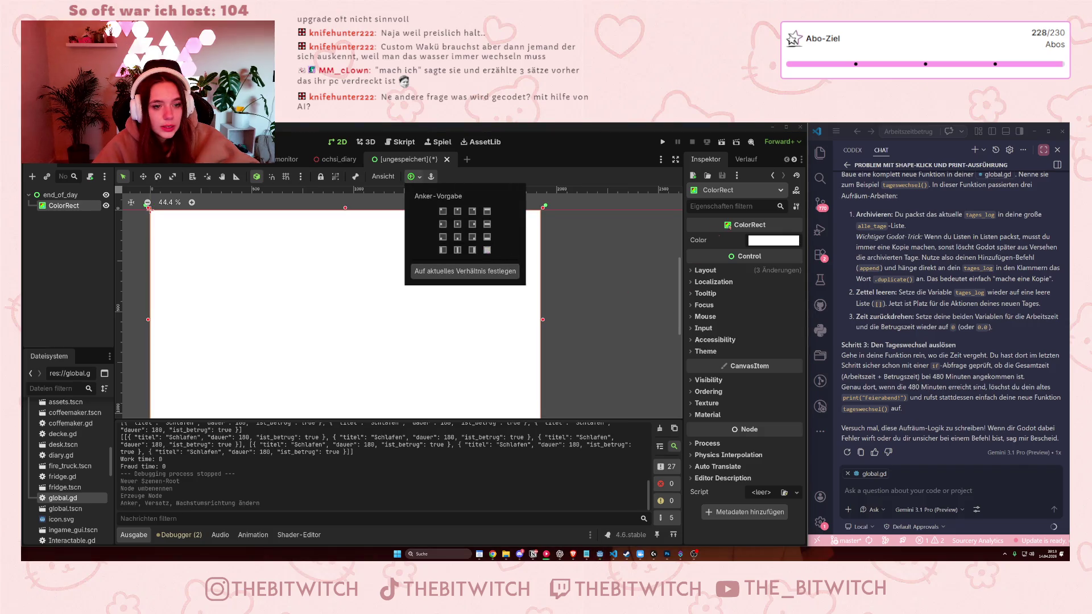
{"action": "left_click", "coordinate": [759, 241]}
{"action": "left_click", "coordinate": [834, 370]}
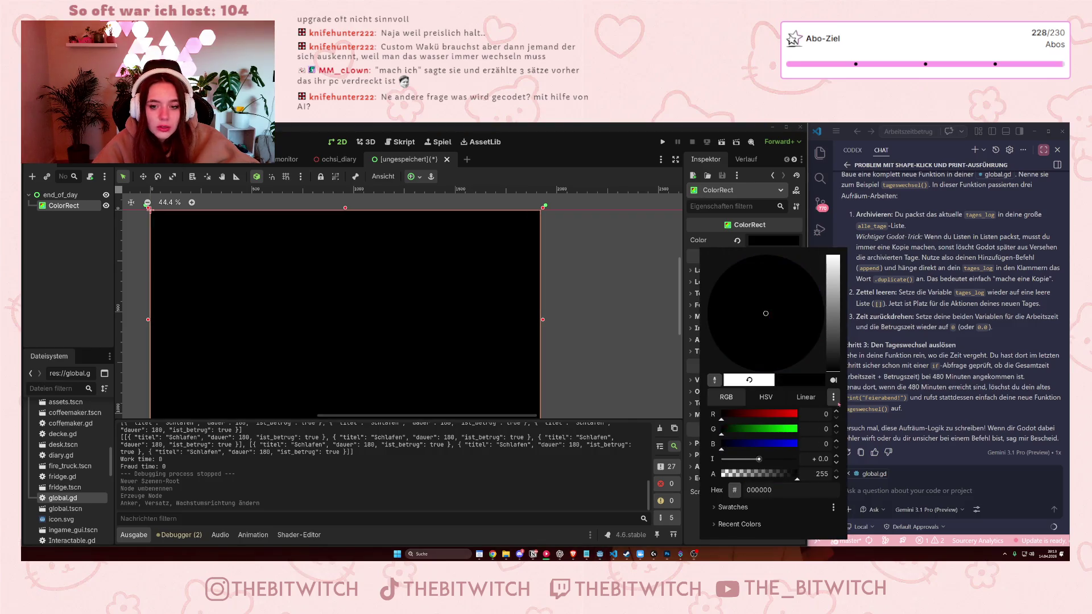
{"action": "scroll", "coordinate": [377, 258], "scroll_direction": "down", "scroll_amount": 2}
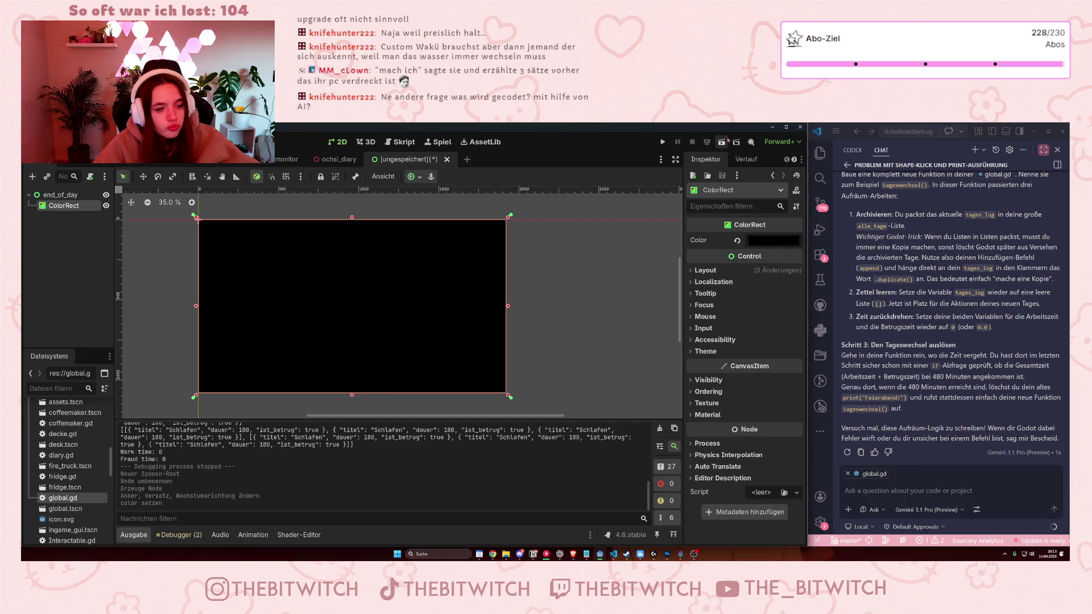
Save the scene as end_of_day.tscn.
{"action": "left_click", "coordinate": [593, 323]}
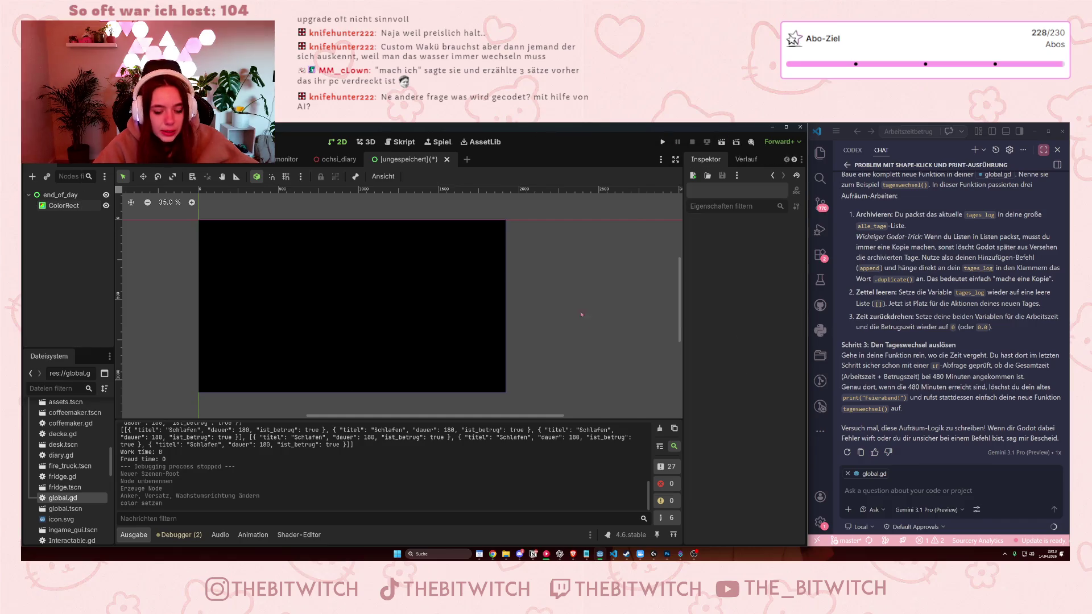
{"action": "key", "text": "ctrl+s"}
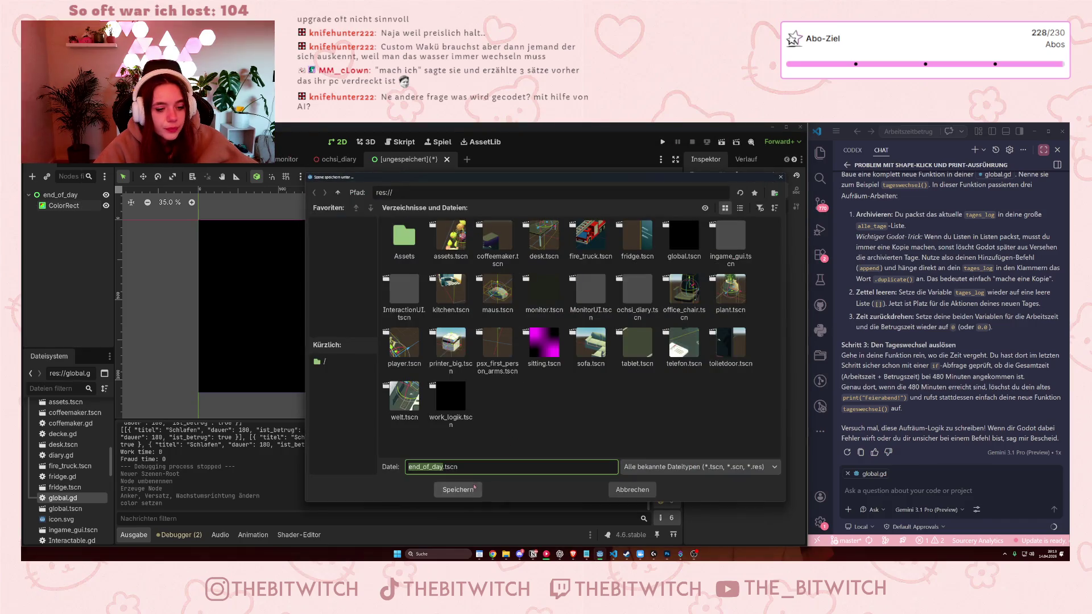
{"action": "left_click", "coordinate": [457, 489]}
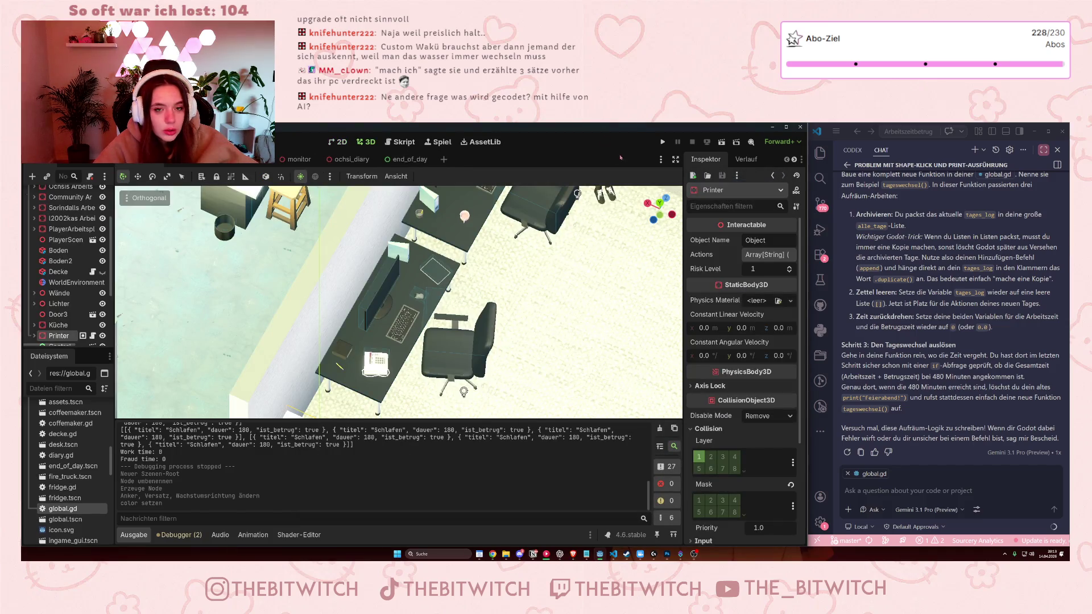
Playtest the office game in an enlarged window, walking toward the desks, then switch to Notion.
{"action": "left_click", "coordinate": [661, 143]}
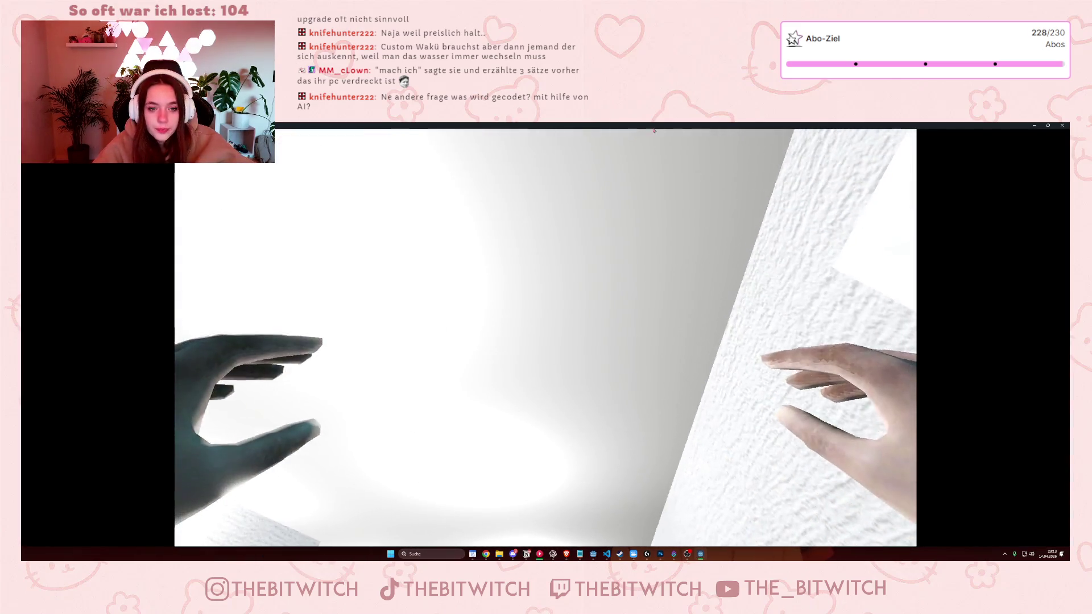
{"action": "key", "text": "Escape"}
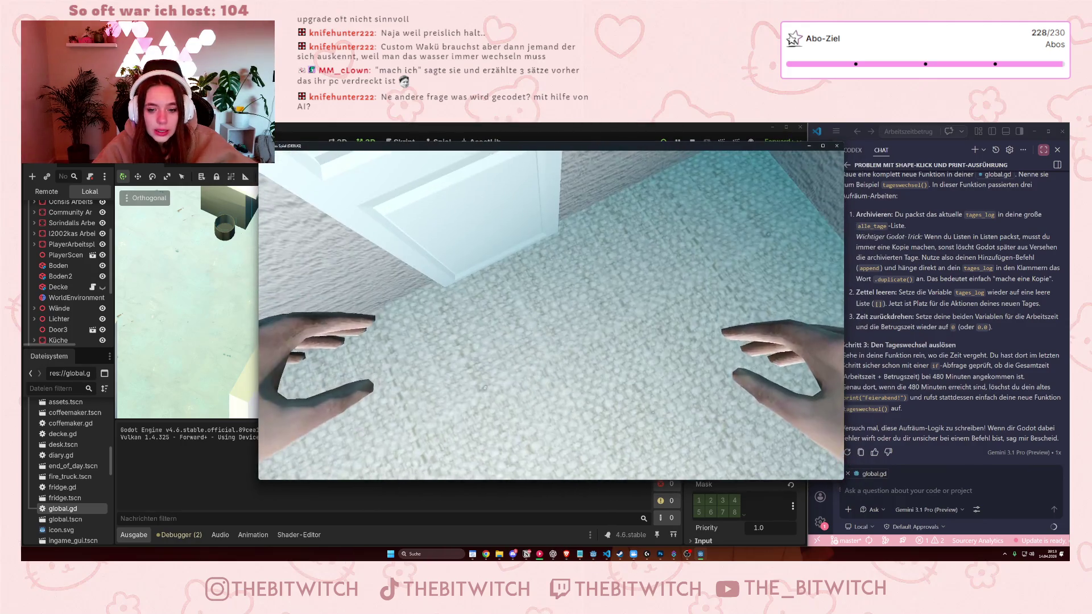
{"action": "mouse_move", "coordinate": [841, 479]}
{"action": "left_mouse_down"}
{"action": "mouse_move", "coordinate": [872, 511]}
{"action": "mouse_move", "coordinate": [912, 523]}
{"action": "left_mouse_up"}
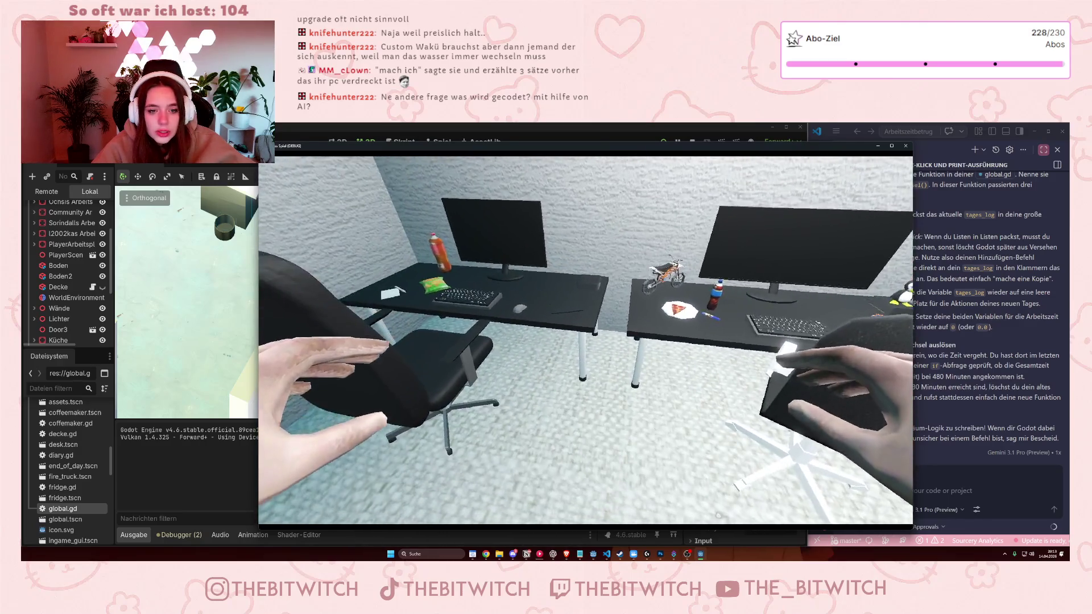
{"action": "key", "text": "w"}
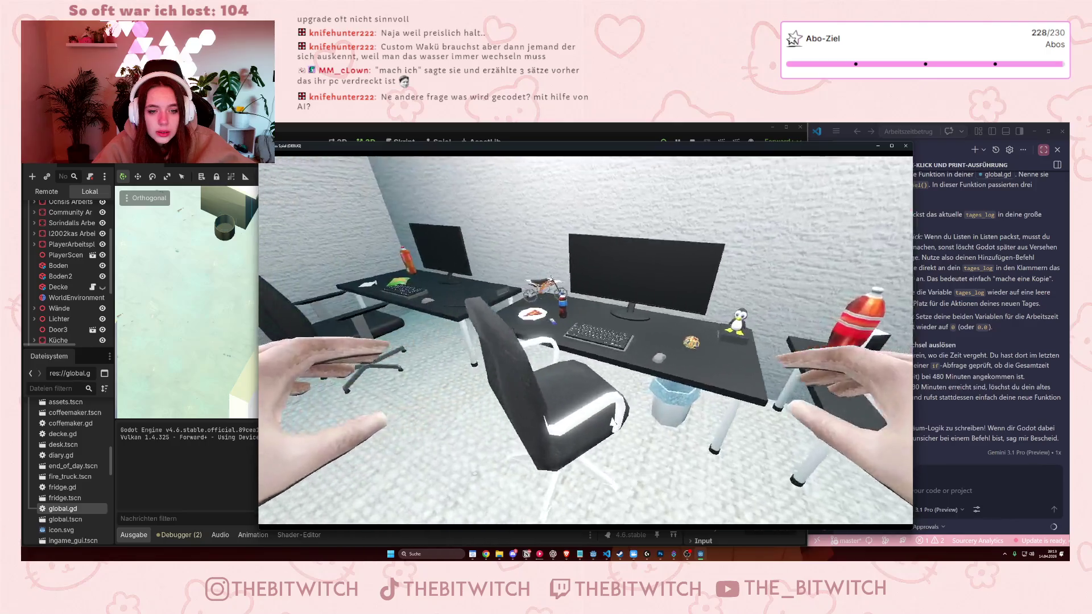
{"action": "key", "text": "w"}
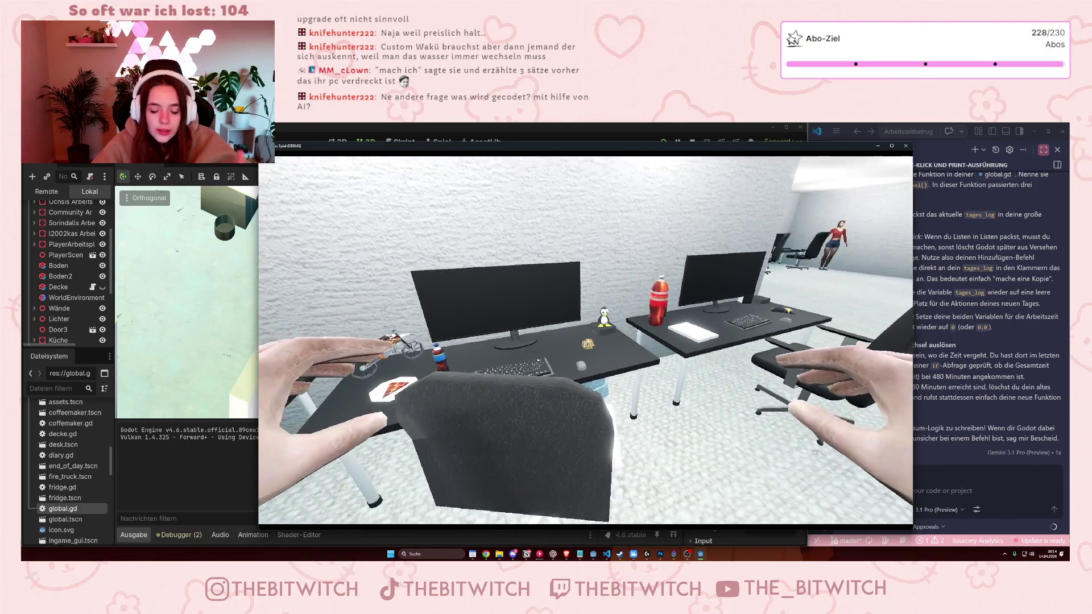
{"action": "key", "text": "w"}
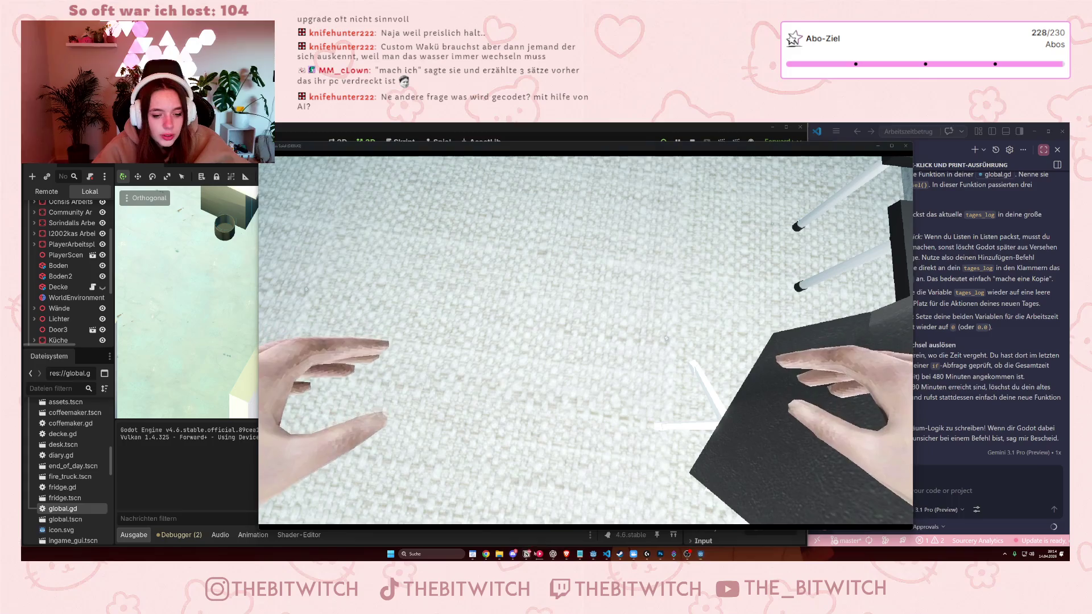
{"action": "key", "text": "alt+Tab"}
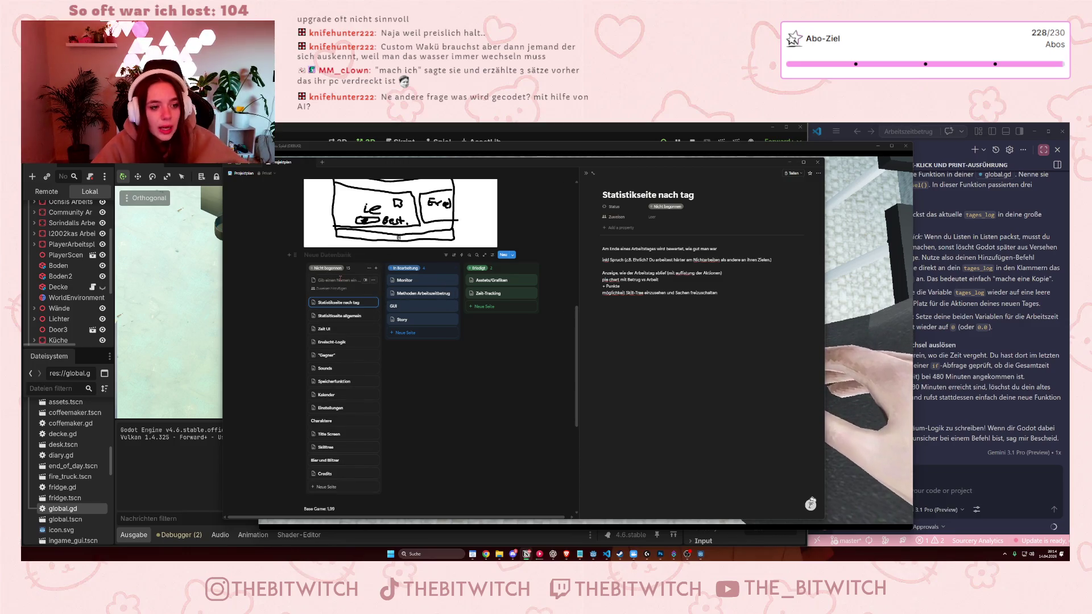
Title the new Nicht begonnen card 'Tutorial' and minimize Notion to return to the game.
{"action": "type", "text": "Tutorial"}
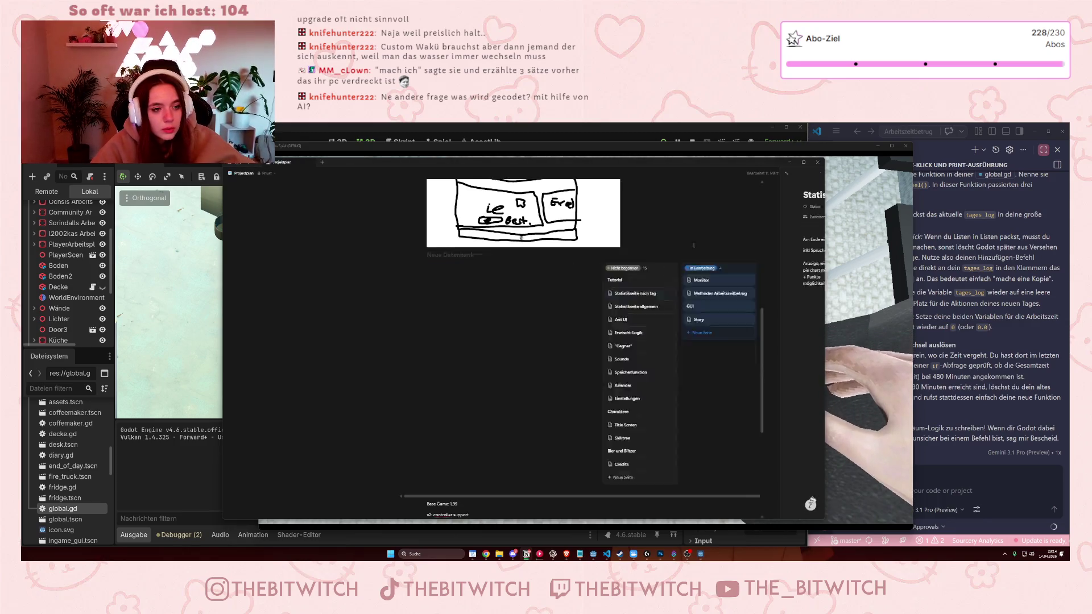
{"action": "left_click", "coordinate": [788, 164]}
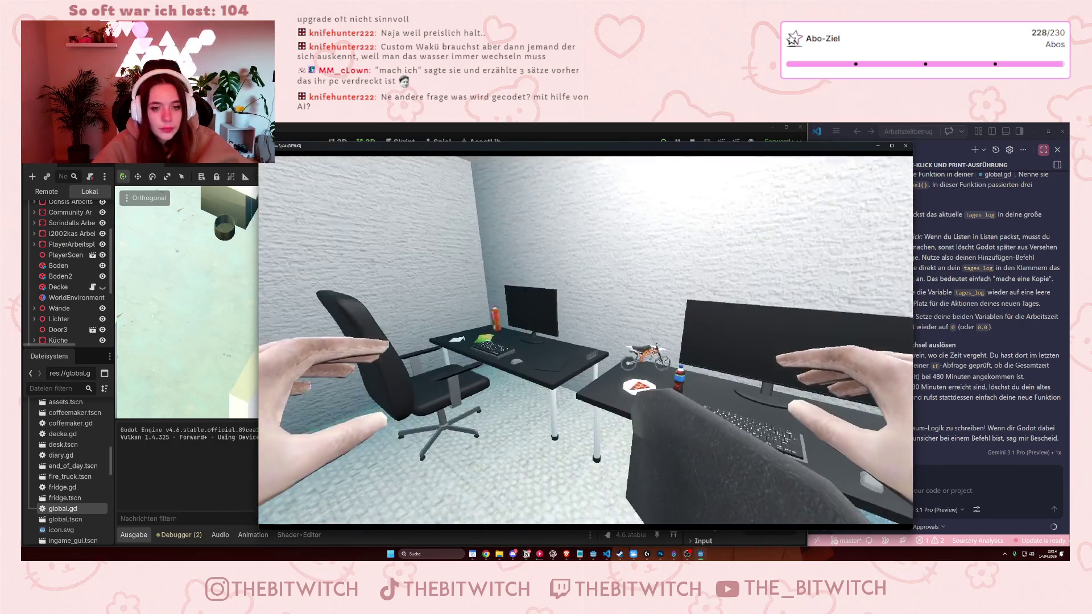
Walk toward the second desk and look down at the floor, then switch back to Notion.
{"action": "key", "text": "w"}
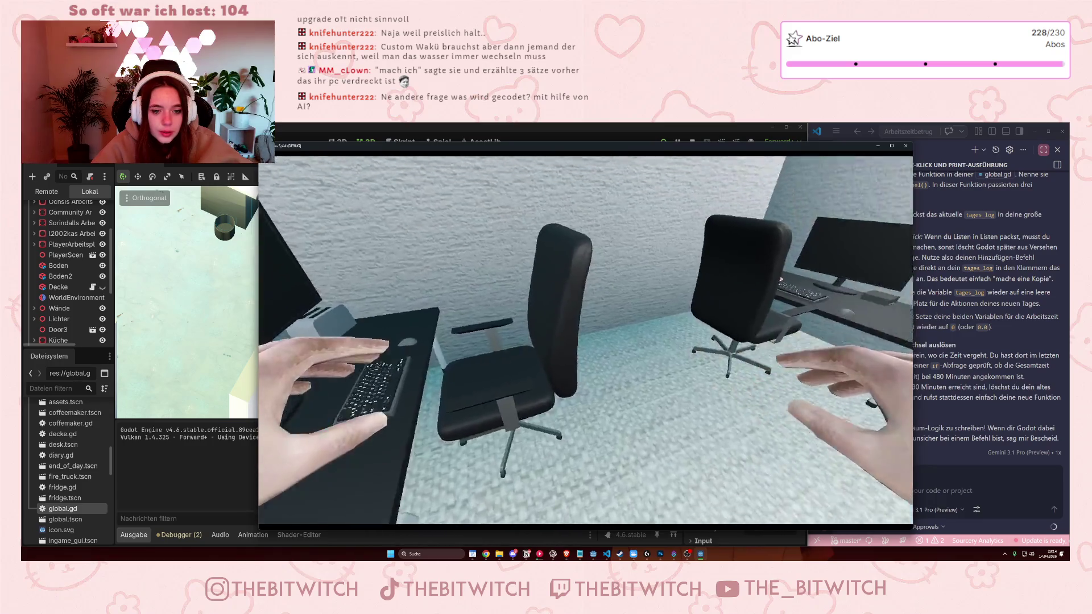
{"action": "key", "text": "w"}
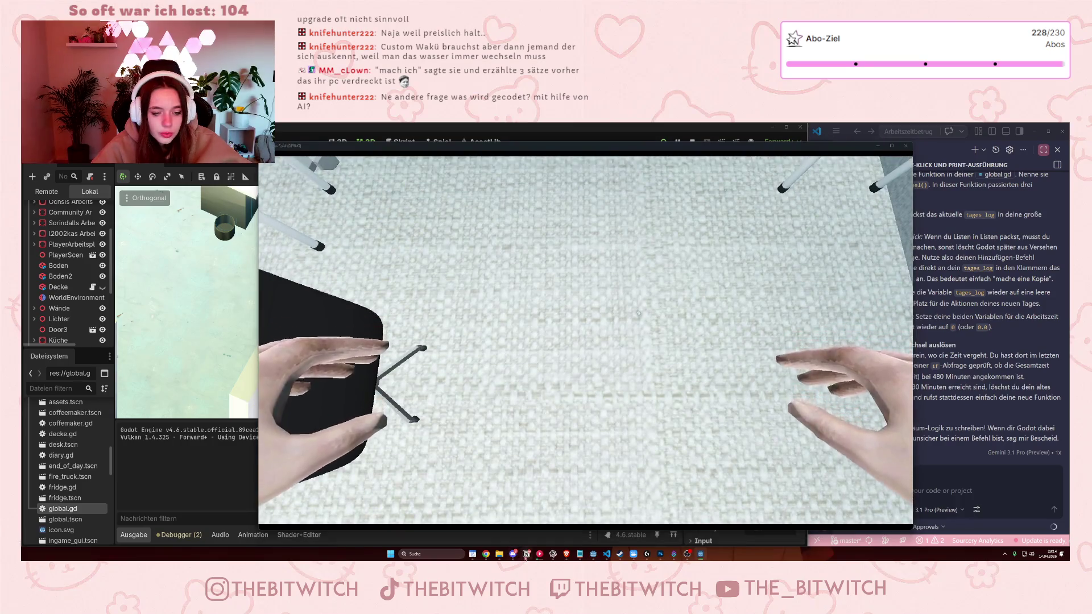
{"action": "key", "text": "alt+Tab"}
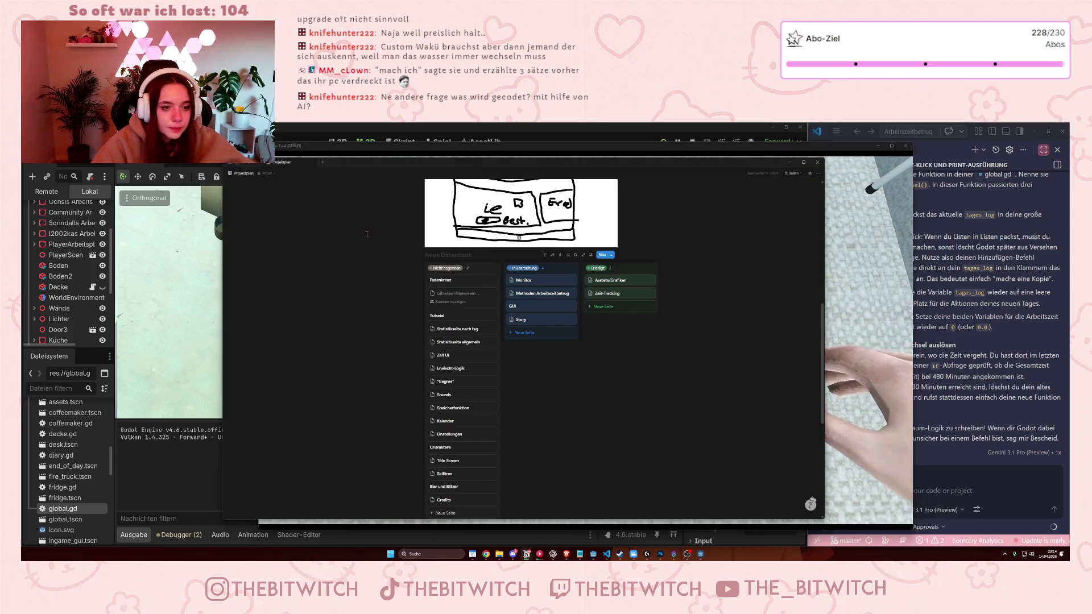
Minimize the Notion board and choose Reparieren from the printer's action menu.
{"action": "left_click", "coordinate": [817, 162]}
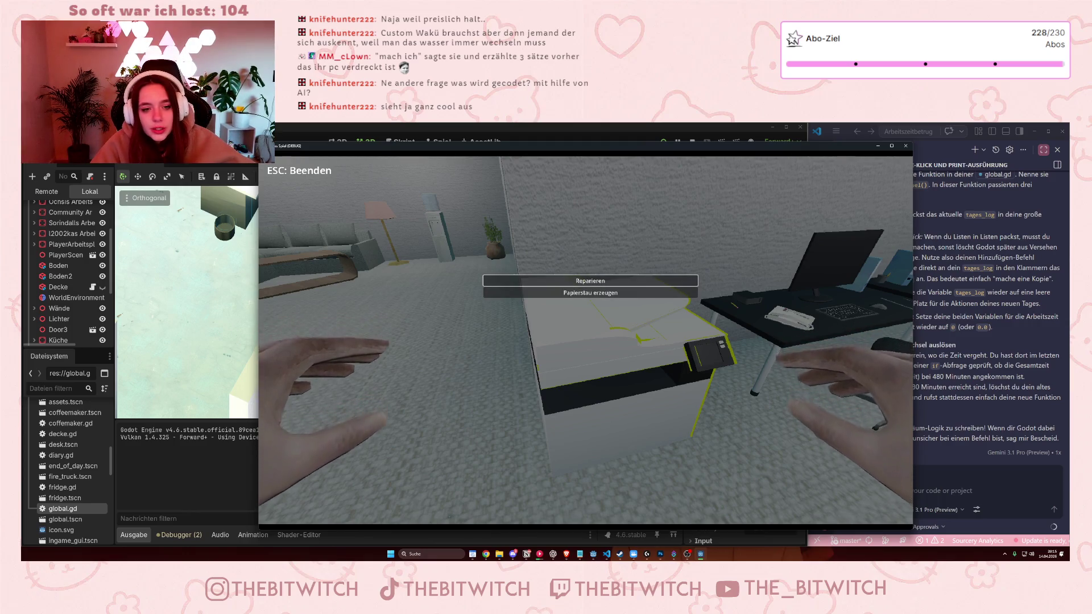
{"action": "left_click", "coordinate": [590, 281]}
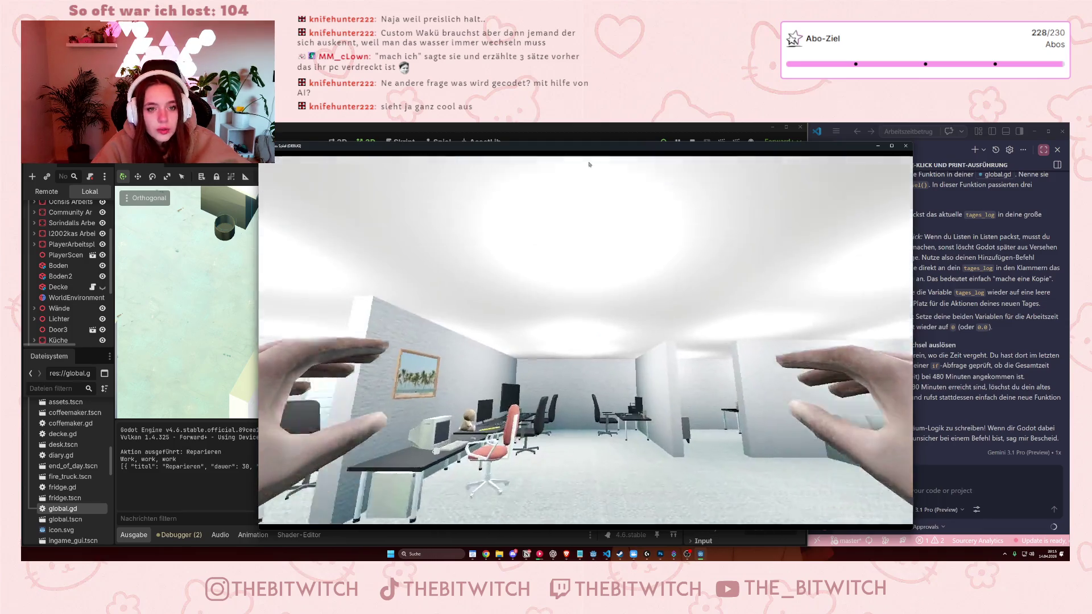
Slide the game window right, inspect the Reparieren log line (dauer 30, ist_betrug true), and refocus the game.
{"action": "left_click_drag", "start_coordinate": [588, 145], "coordinate": [734, 145]}
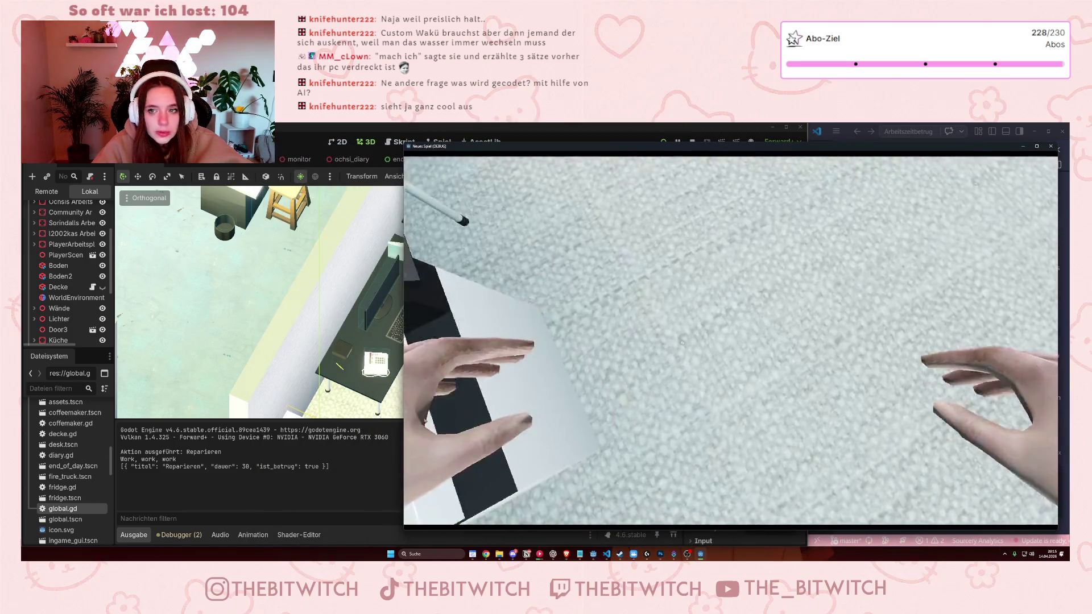
{"action": "left_click", "coordinate": [217, 467]}
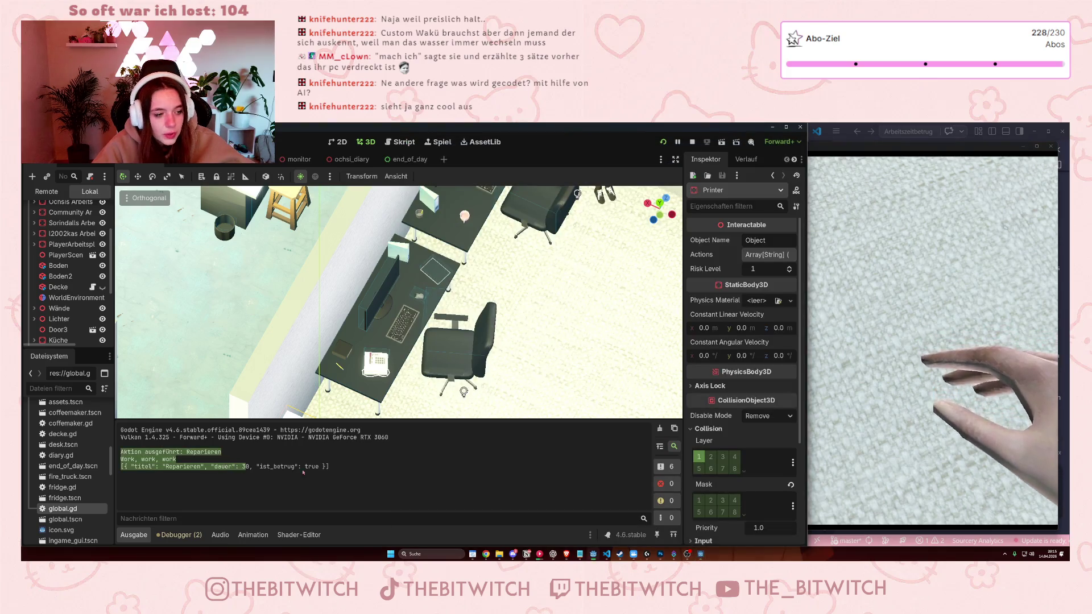
{"action": "mouse_move", "coordinate": [137, 452]}
{"action": "left_mouse_down"}
{"action": "mouse_move", "coordinate": [129, 460]}
{"action": "mouse_move", "coordinate": [155, 466]}
{"action": "mouse_move", "coordinate": [271, 473]}
{"action": "left_mouse_up"}
{"action": "left_click", "coordinate": [241, 467]}
{"action": "left_click", "coordinate": [259, 473]}
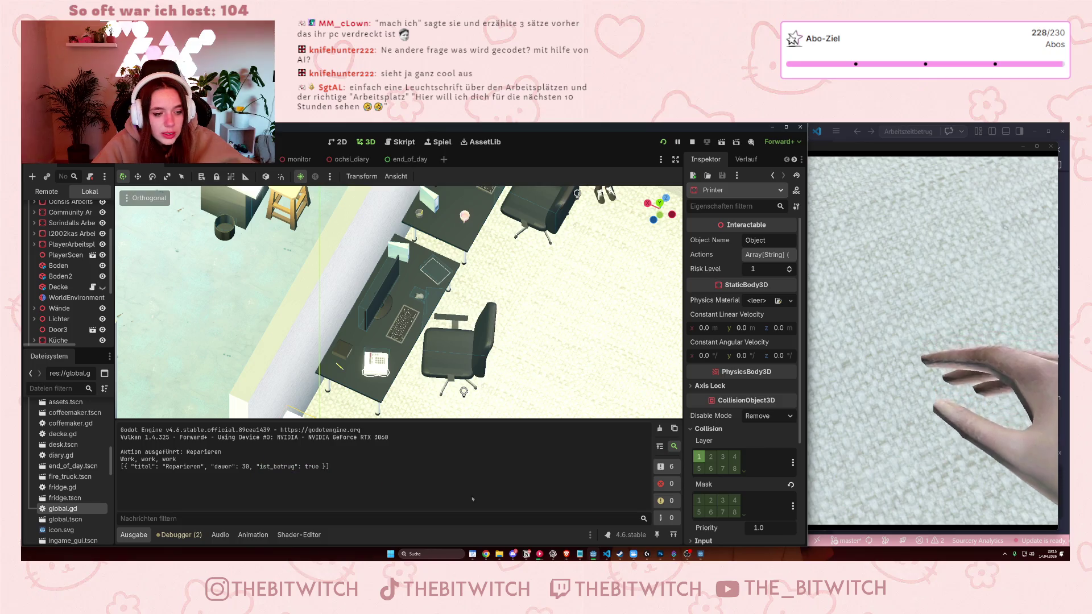
{"action": "left_click", "coordinate": [970, 267]}
Sit in the desk chair, switch on the monitor for Work Time, then stand and use Toilettenpause.
{"action": "mouse_move", "coordinate": [970, 267]}
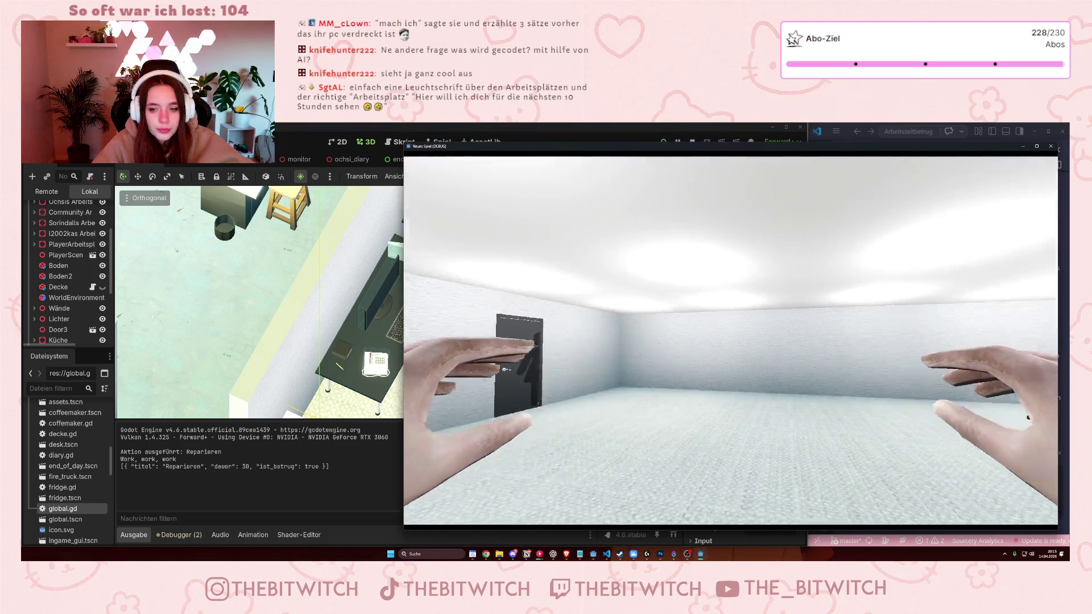
{"action": "key", "text": "w"}
{"action": "key", "text": "e"}
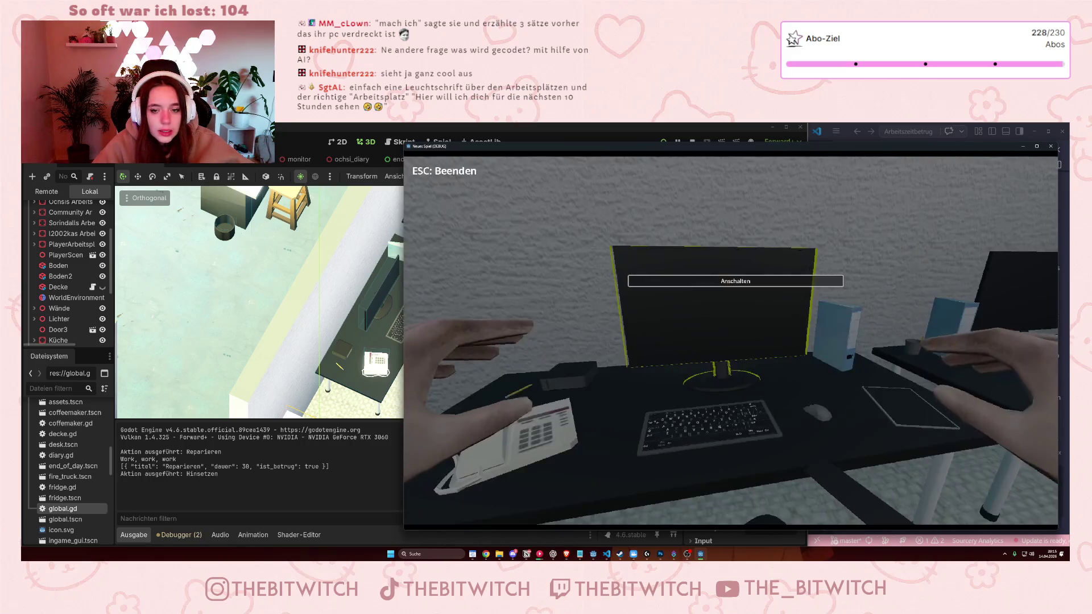
{"action": "left_click", "coordinate": [735, 281]}
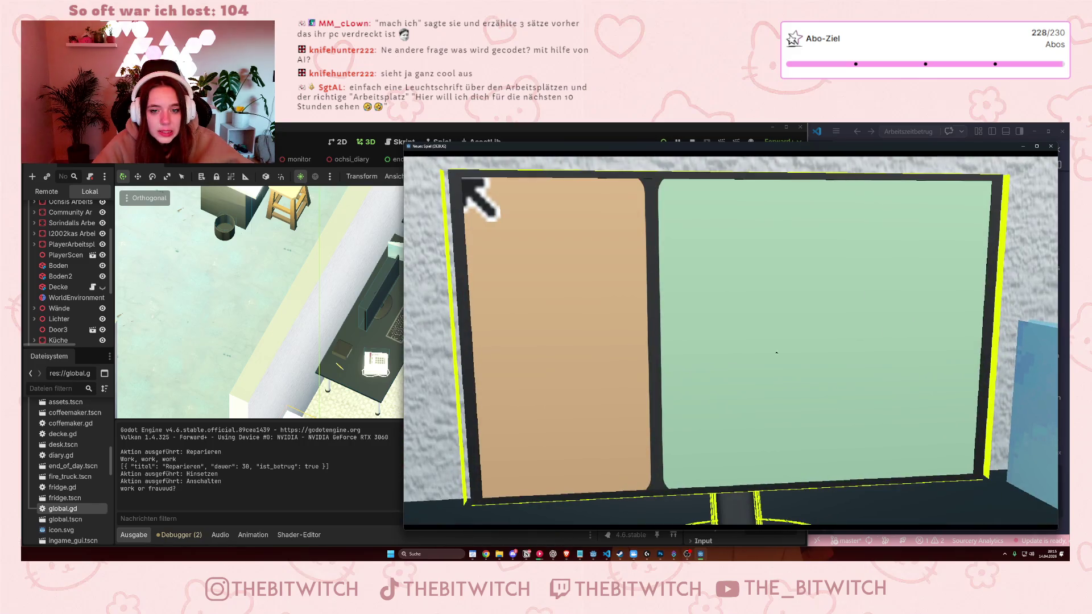
{"action": "left_click", "coordinate": [579, 354]}
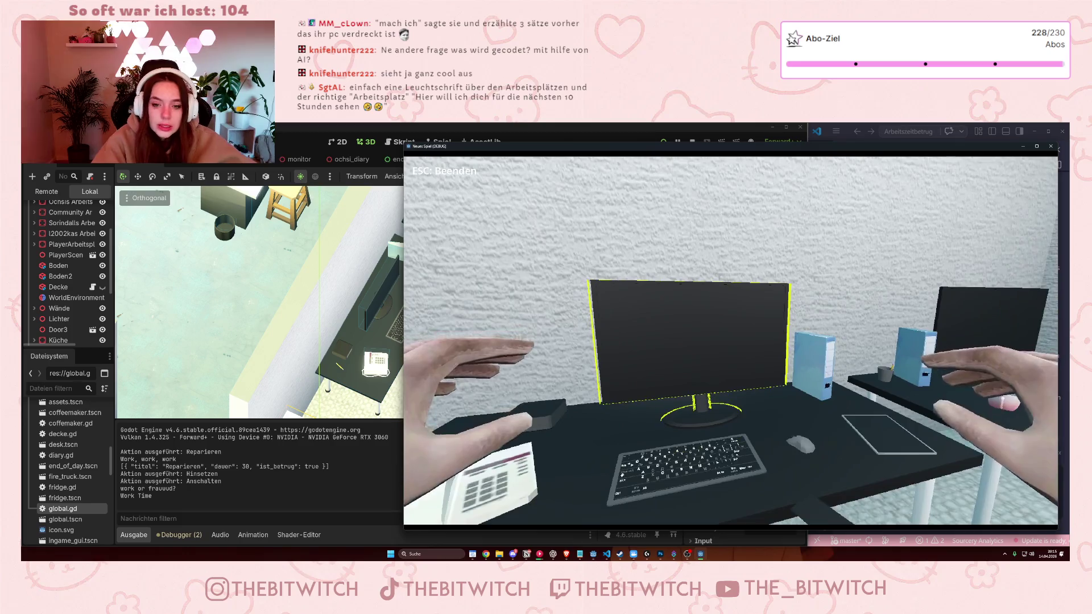
{"action": "key", "text": "Escape"}
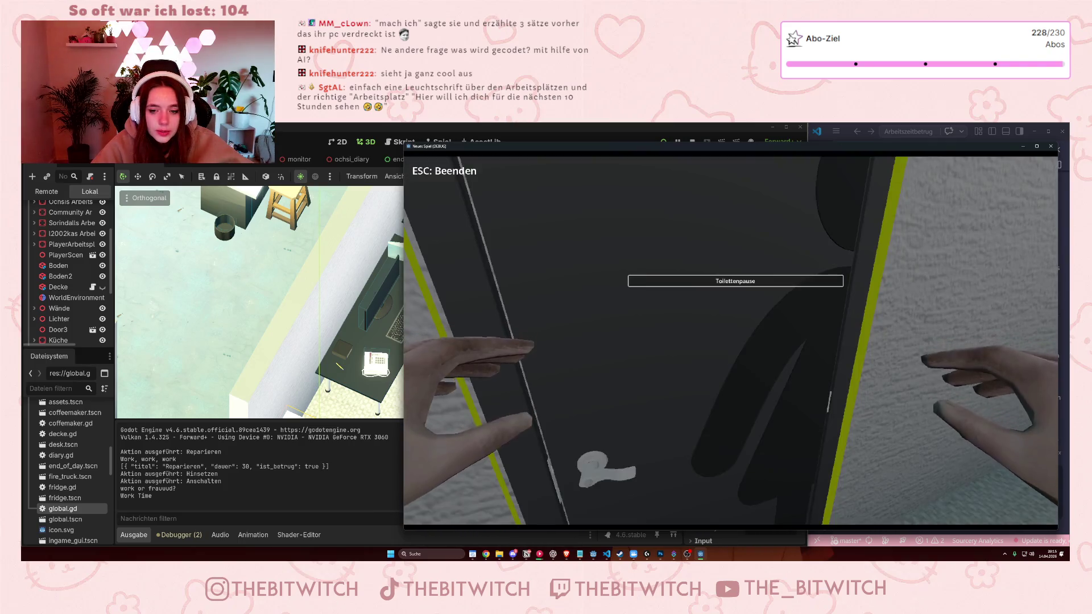
{"action": "key", "text": "Return"}
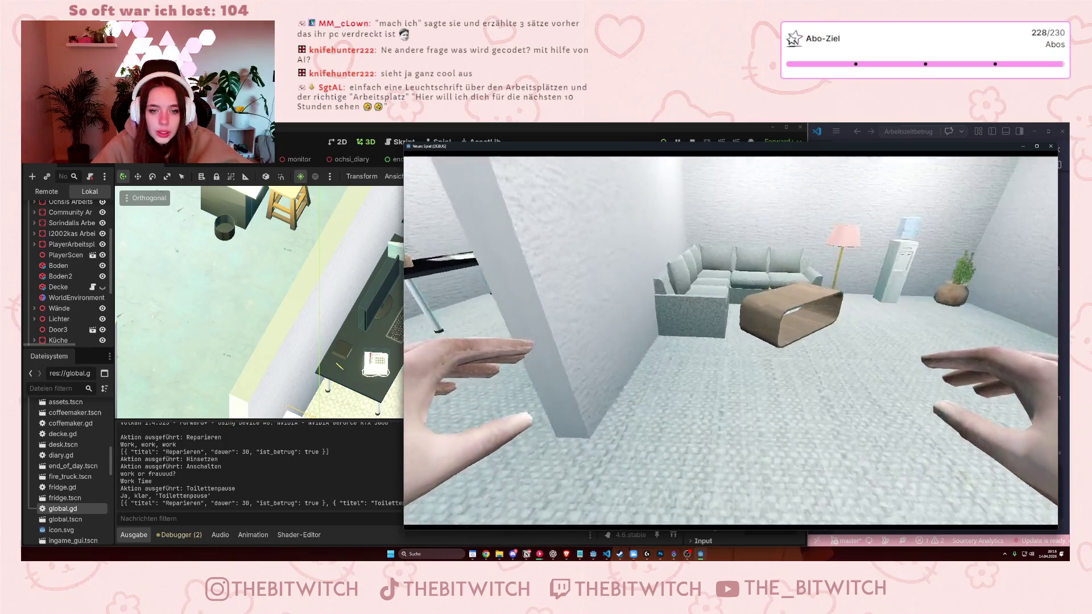
Trigger Schlafen on the lounge couch, logging a dauer 180 entry.
{"action": "key", "text": "Return"}
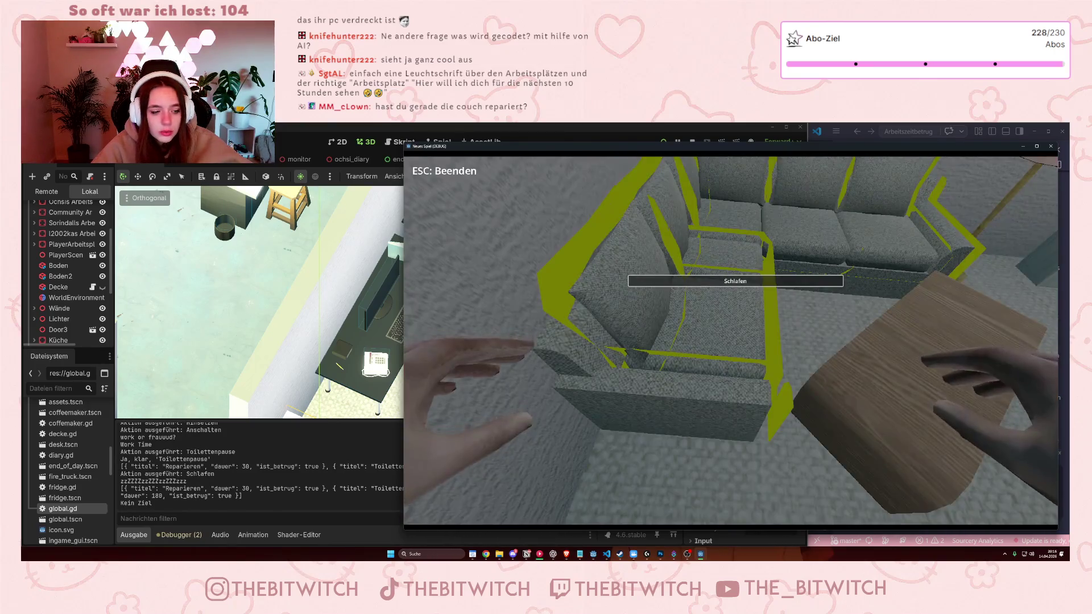
Sleep on the couch again, walk across the room to the desk with the phone, and return to Notion.
{"action": "key", "text": "e"}
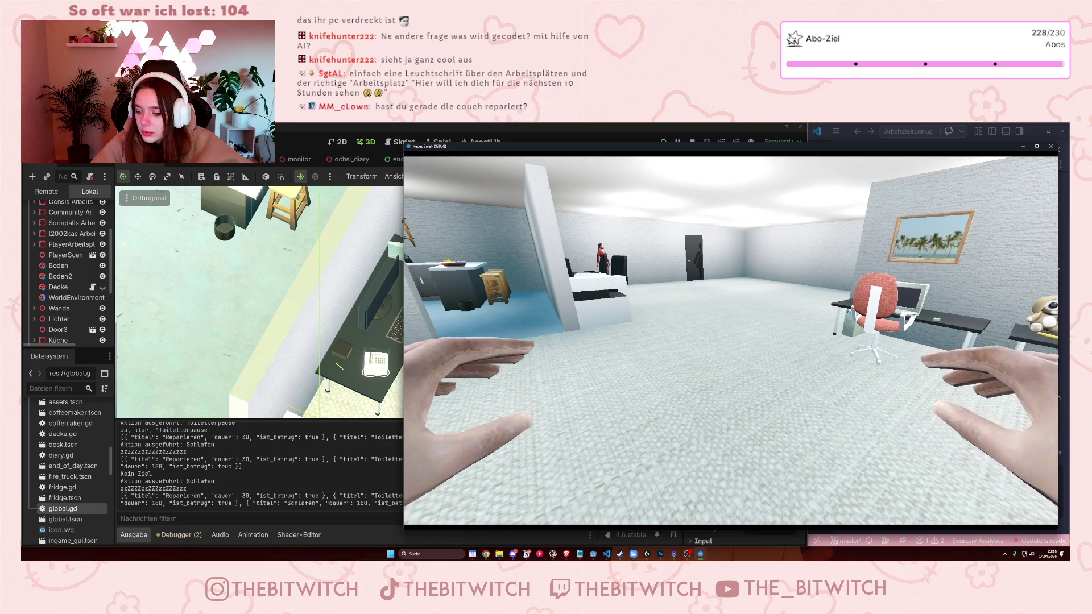
{"action": "key", "text": "s"}
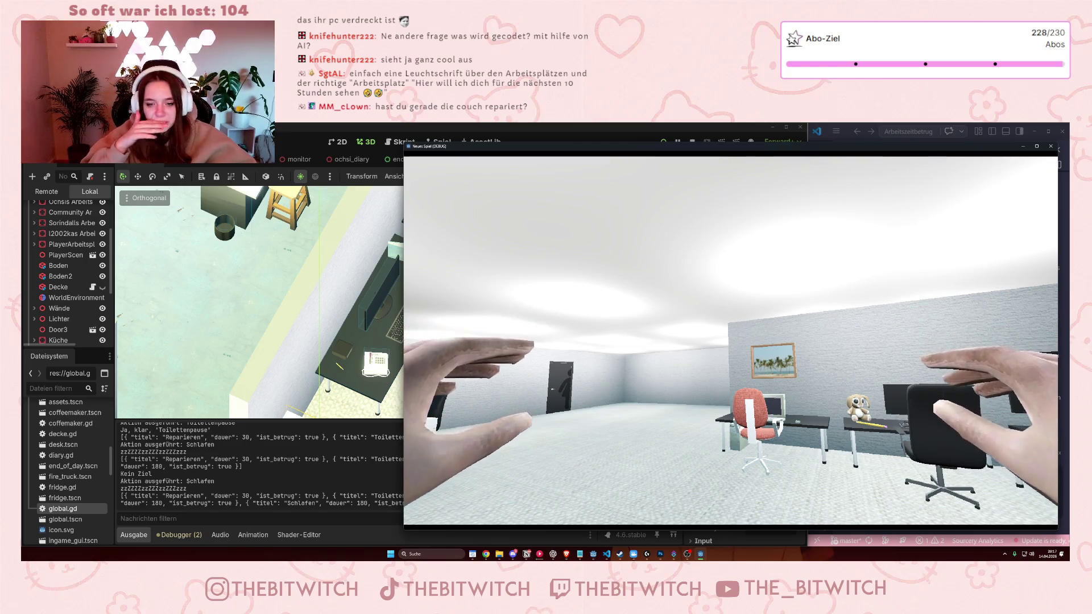
{"action": "key", "text": "w"}
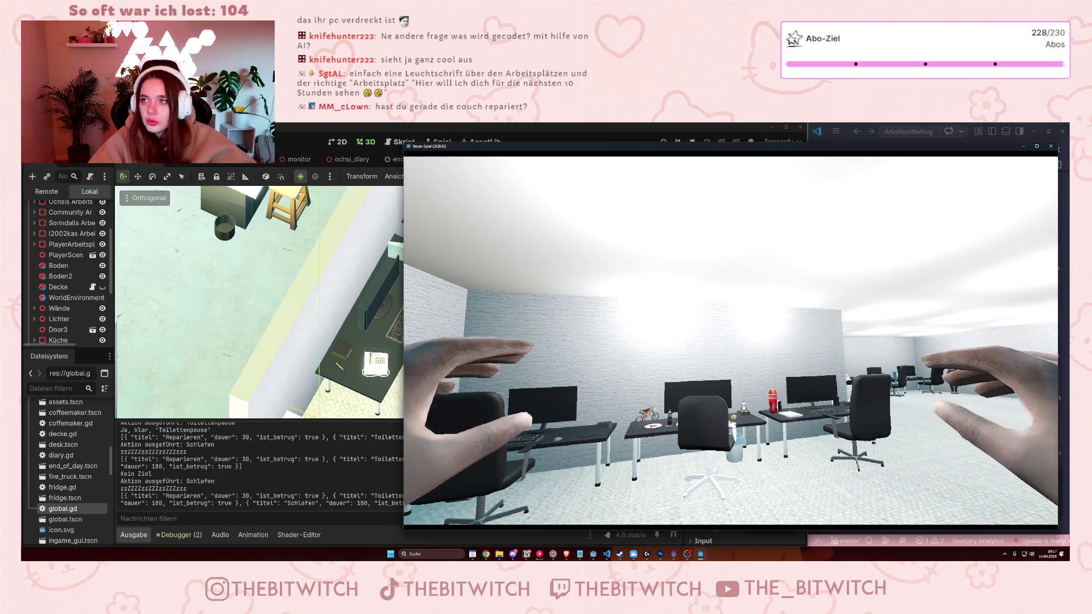
{"action": "key", "text": "w"}
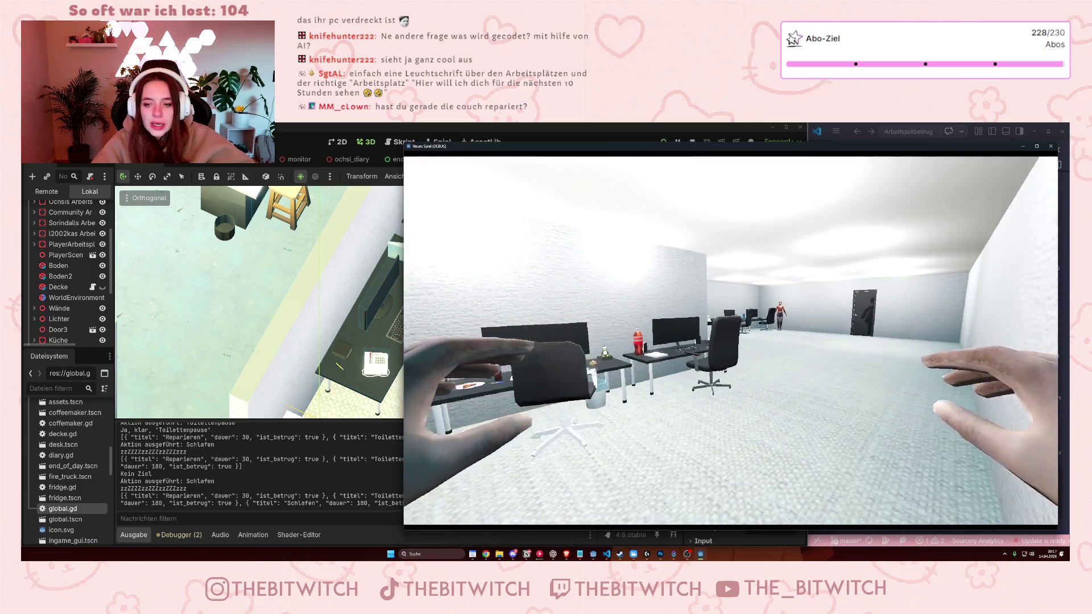
{"action": "key", "text": "w"}
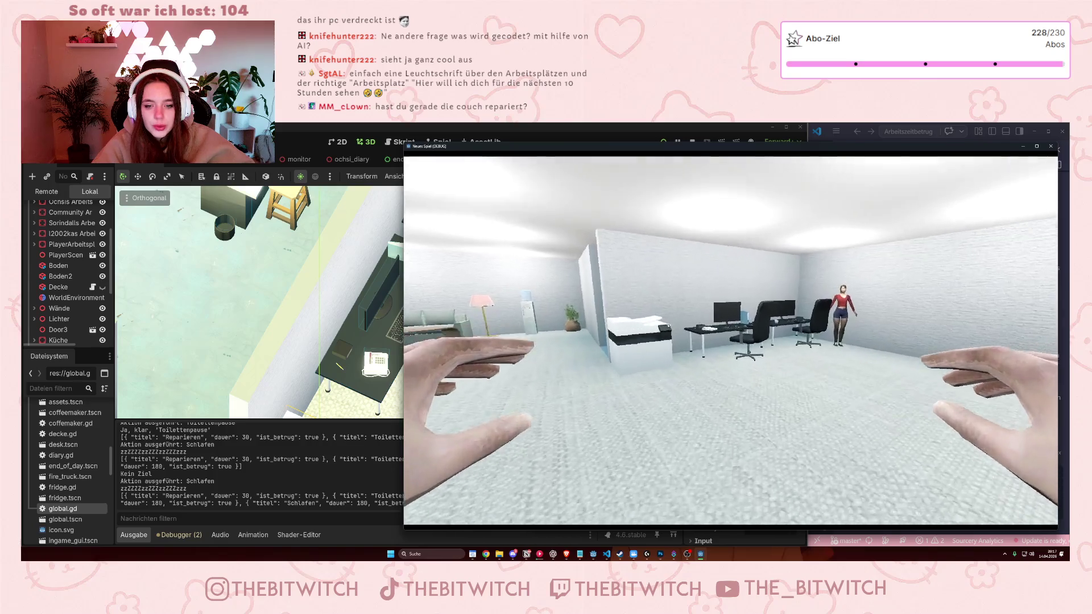
{"action": "key", "text": "a"}
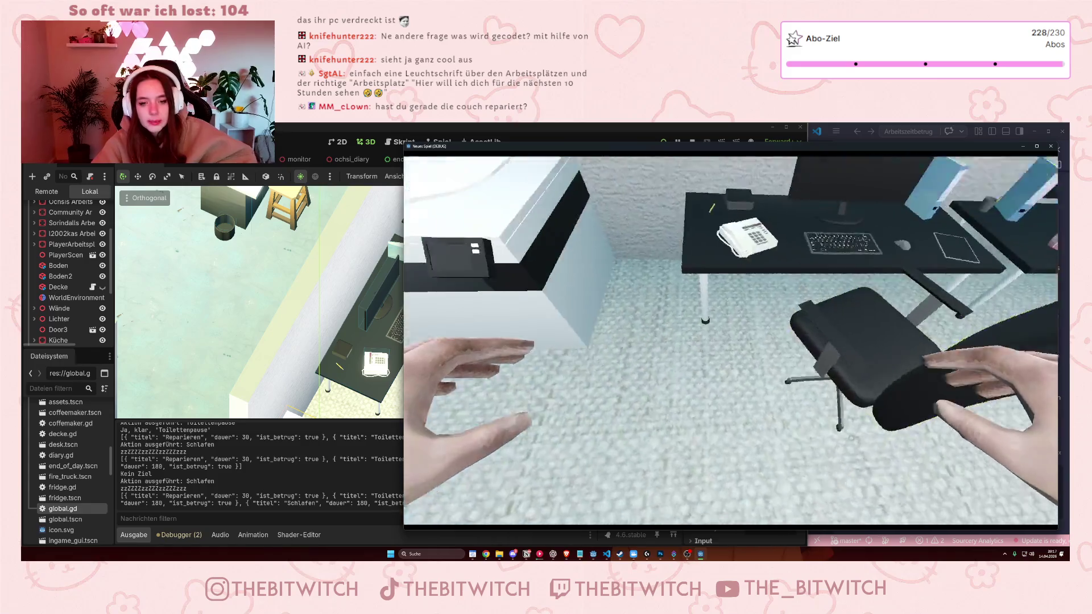
{"action": "key", "text": "w"}
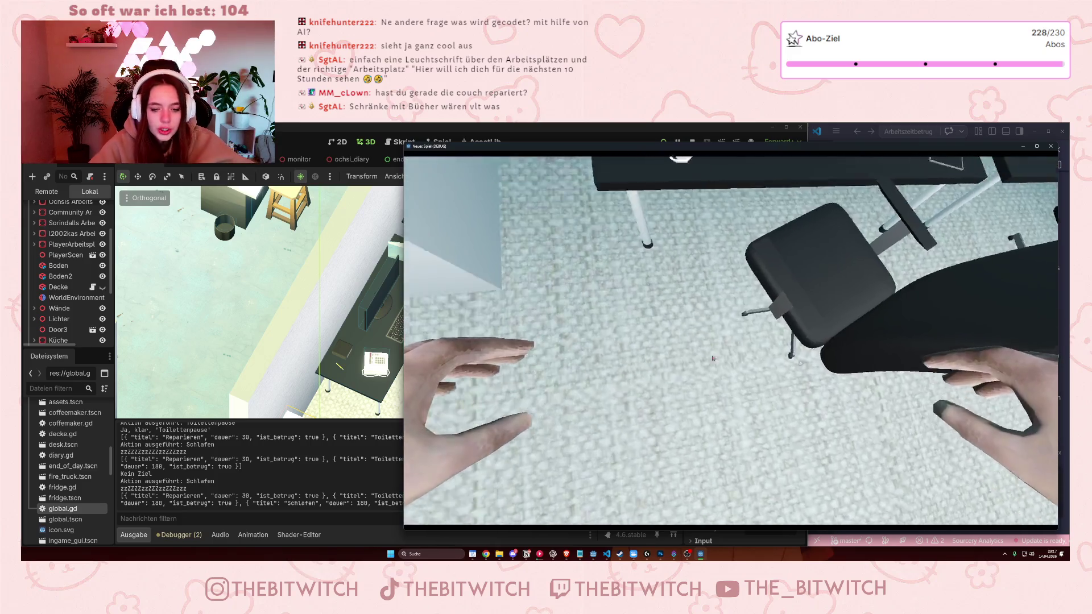
{"action": "key", "text": "alt+Tab"}
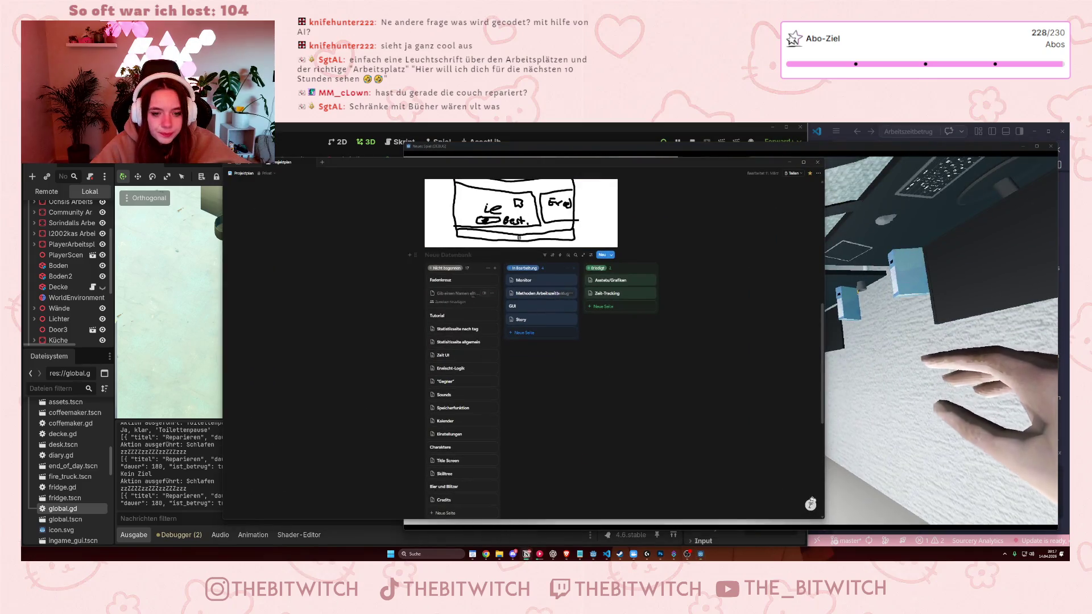
Open the Tutorial card and note a start info box 'Finde deinen Arbeitsplatz' and a vanishing workstation arrow.
{"action": "left_click", "coordinate": [449, 316]}
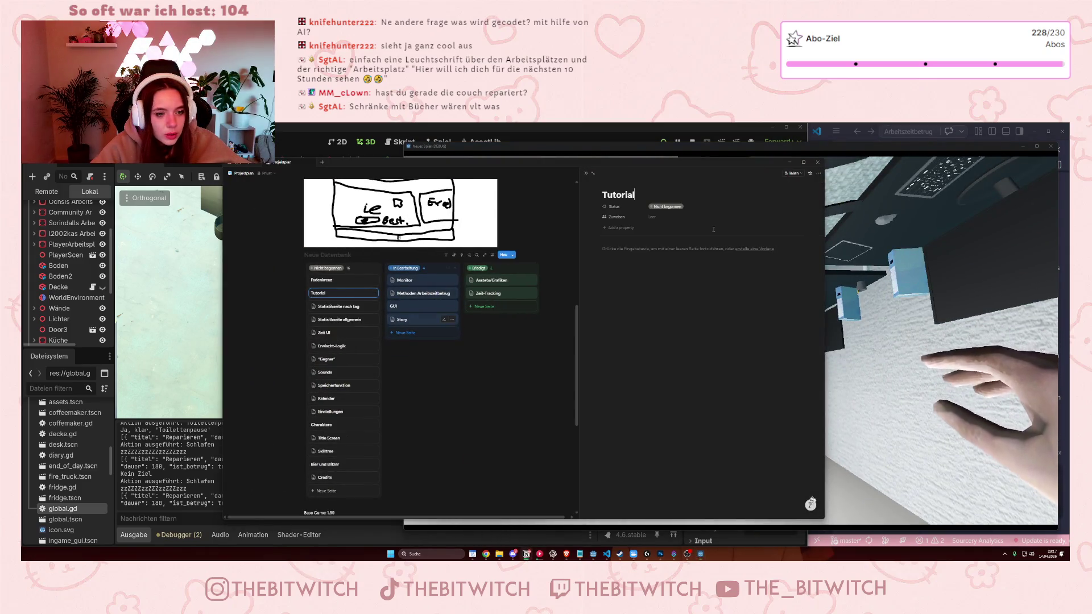
{"action": "left_click", "coordinate": [609, 256]}
{"action": "type", "text": "Beim S"}
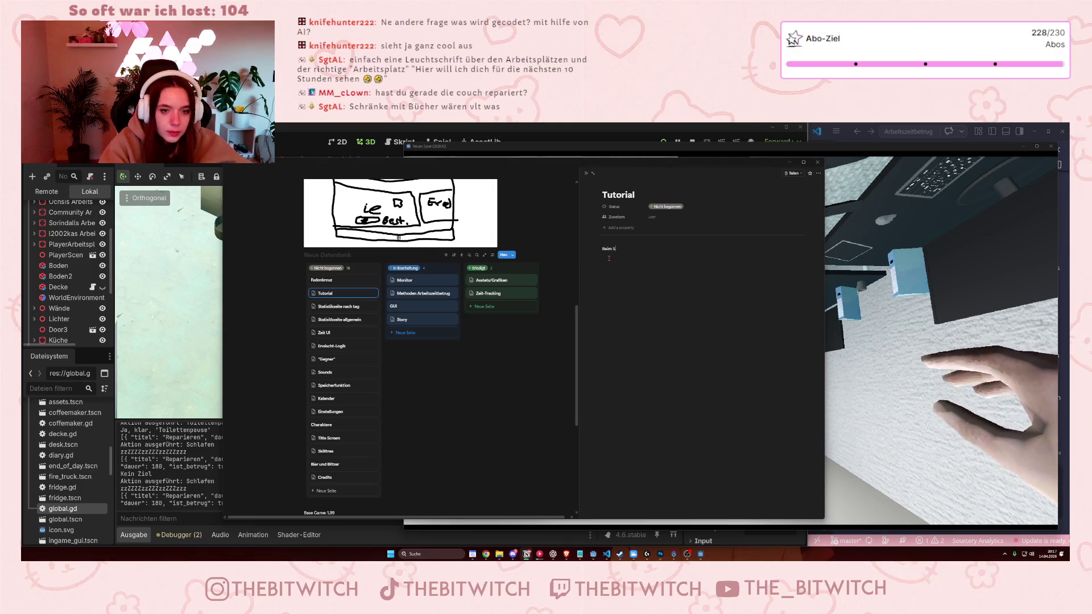
{"action": "type", "text": "tart Infofeld mit "}
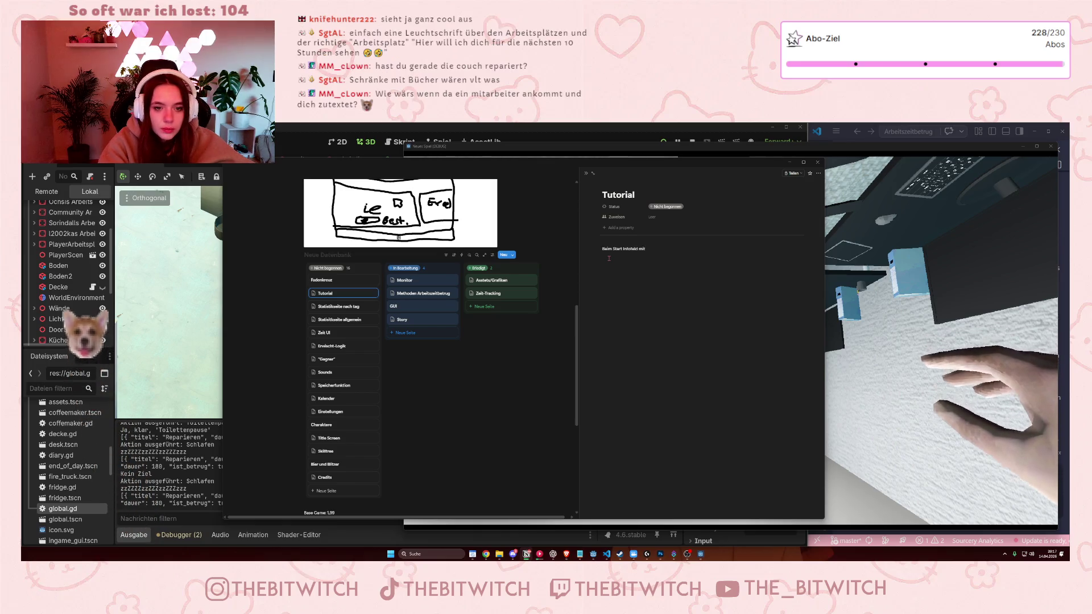
{"action": "type", "text": "\"Finde da"}
{"action": "type", "text": "einen Arbeitspla"}
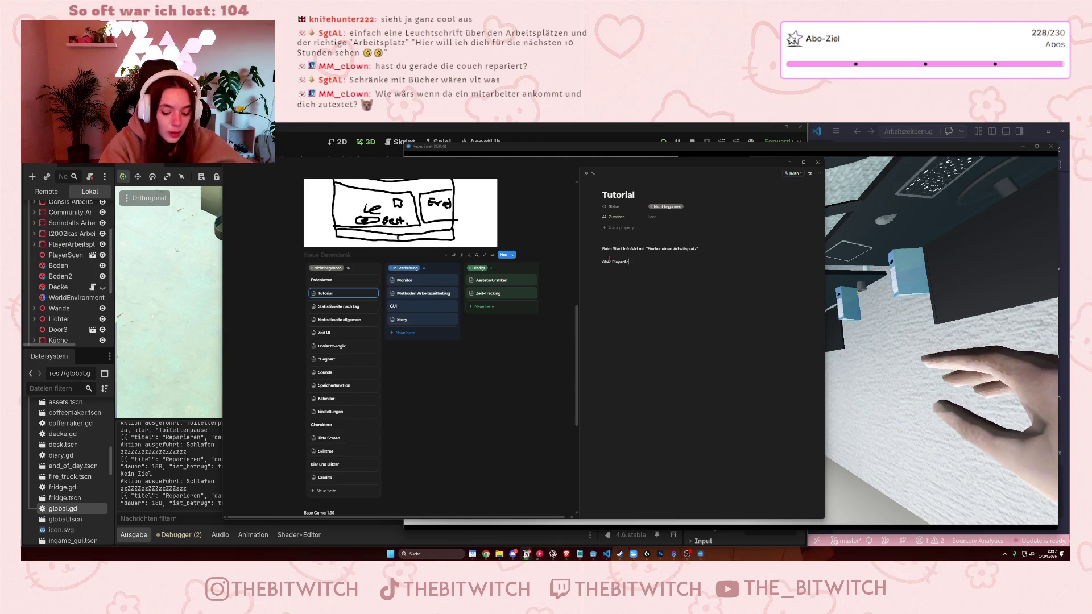
{"action": "type", "text": "tz ei"}
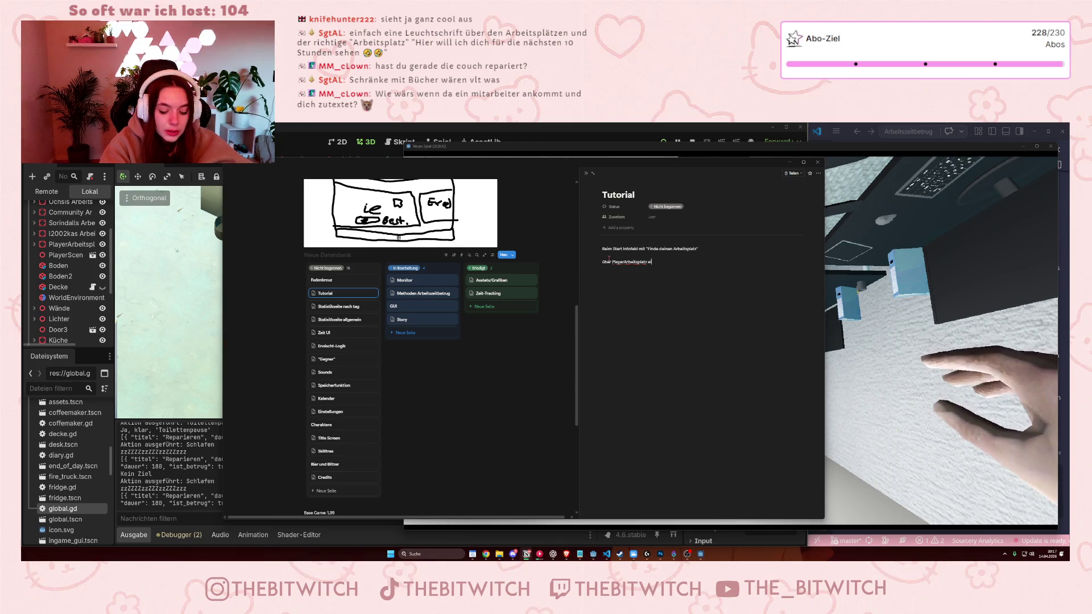
{"action": "type", "text": "n Pfeil, welcher ver"}
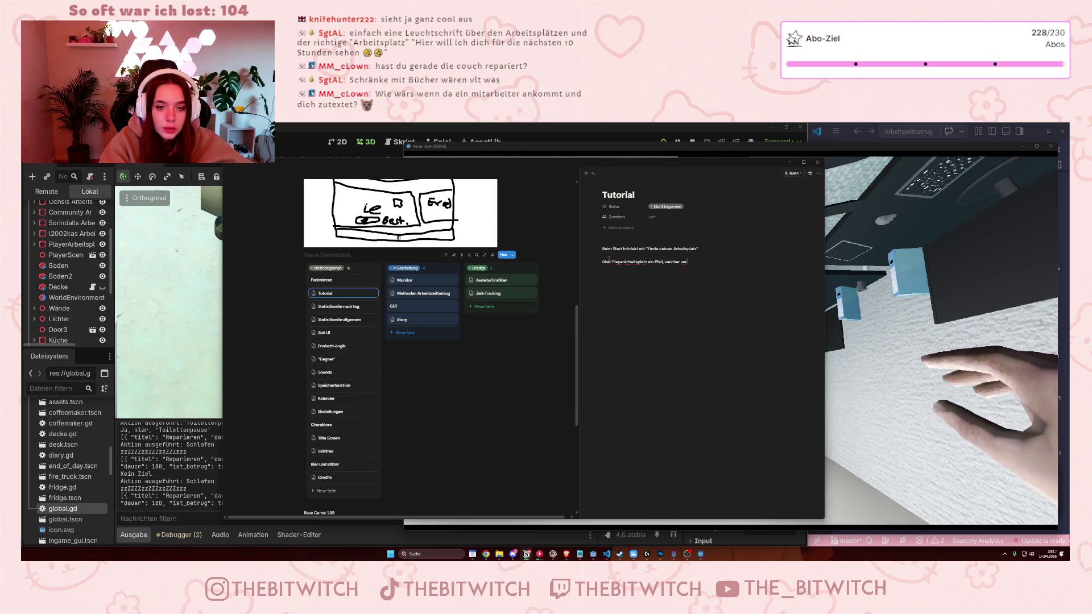
{"action": "type", "text": "schwinden, wenn man"}
{"action": "type", "text": " sich in den"}
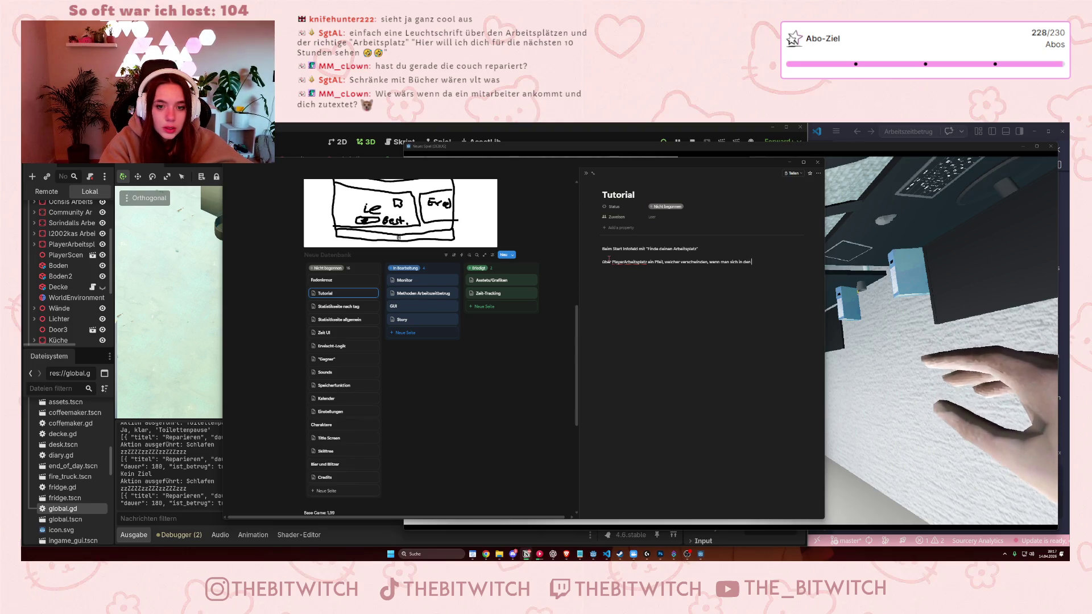
{"action": "type", "text": "dius begibt."}
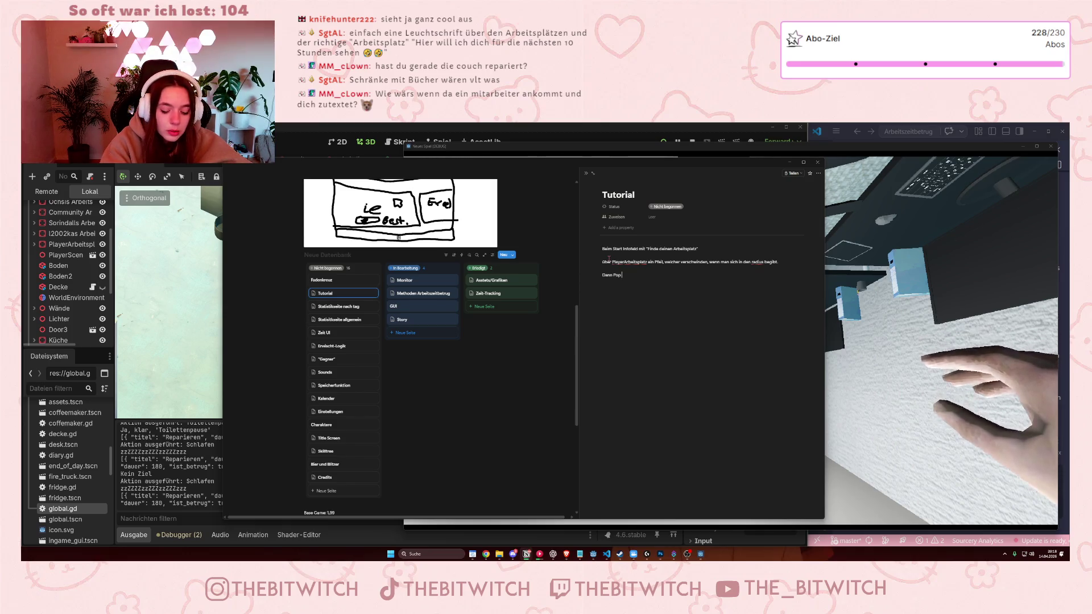
{"action": "type", "text": "mit"}
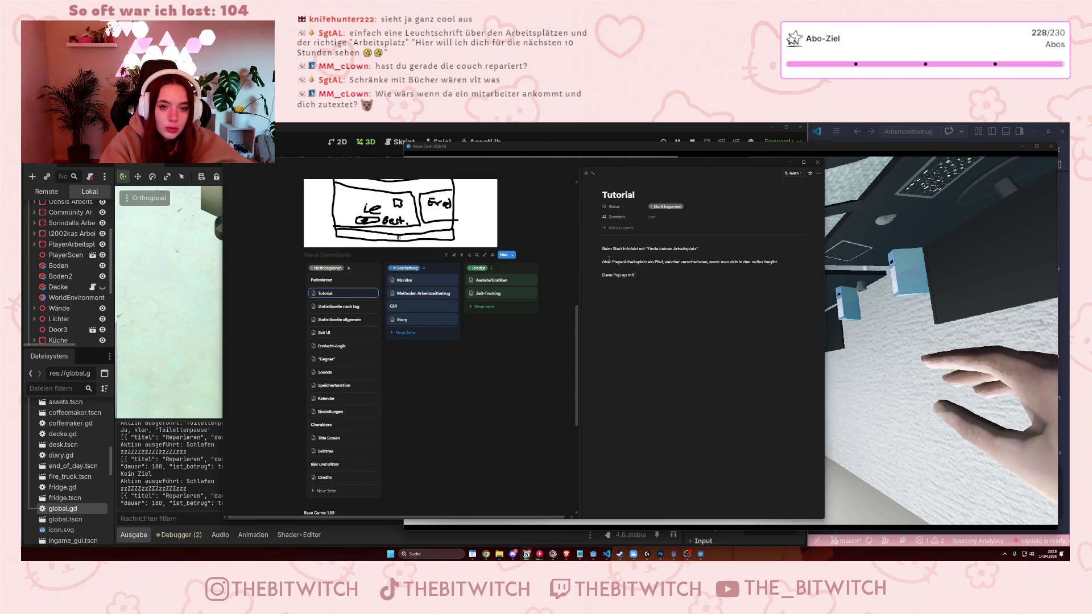
{"action": "type", "text": "Du"}
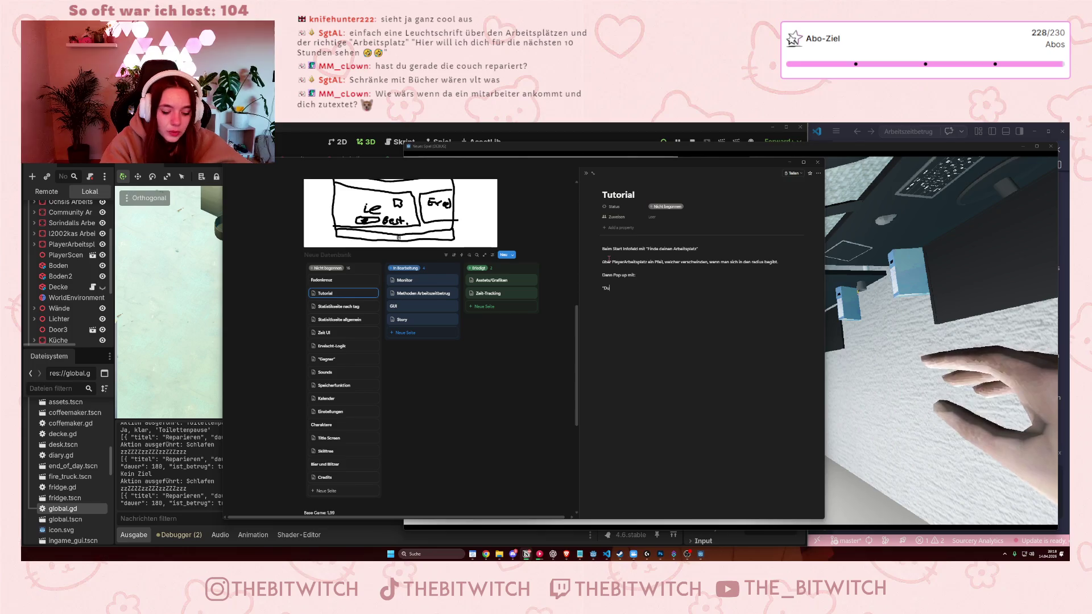
{"action": "type", "text": " hat die Wahl."}
Add the choice pop-up line 'Entweder du arbeitest hart und lässt dich somit…' below 'Du hast die Wahl'.
{"action": "key", "text": "Return"}
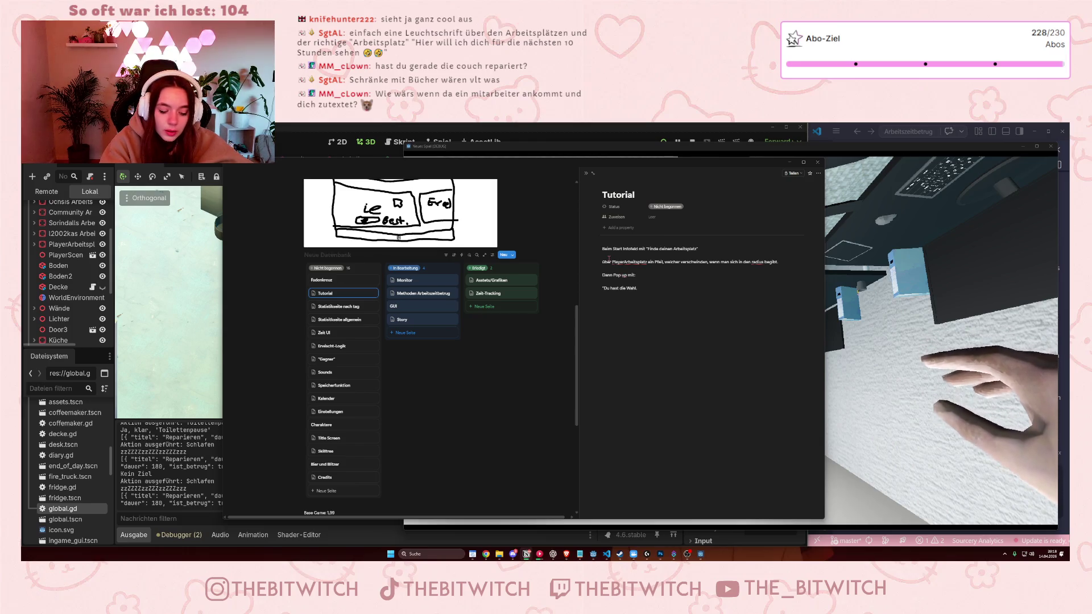
{"action": "type", "text": "Entwede"}
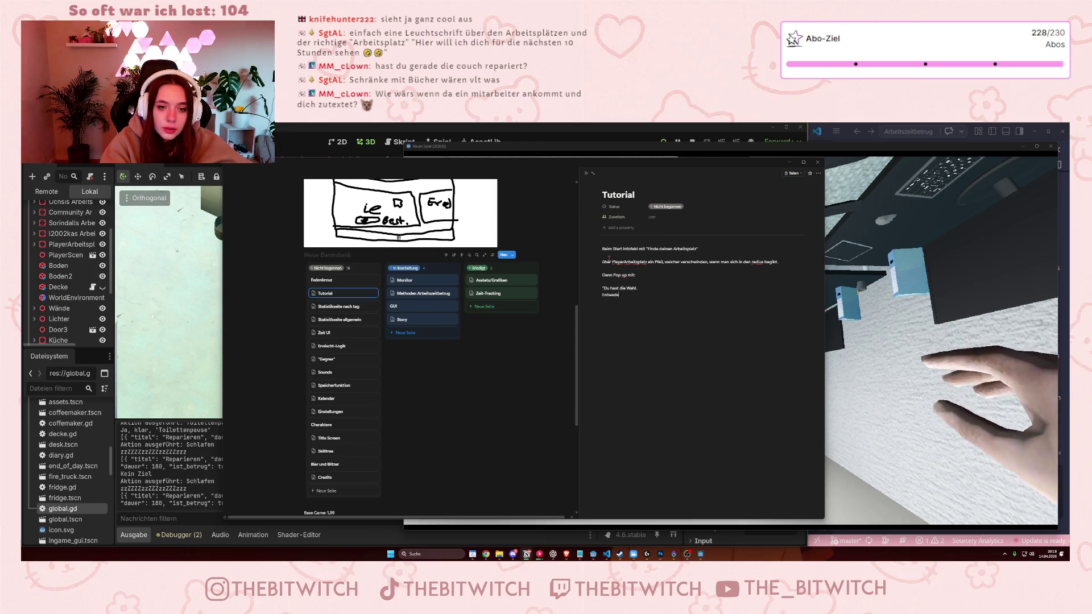
{"action": "type", "text": "r du arbeites"}
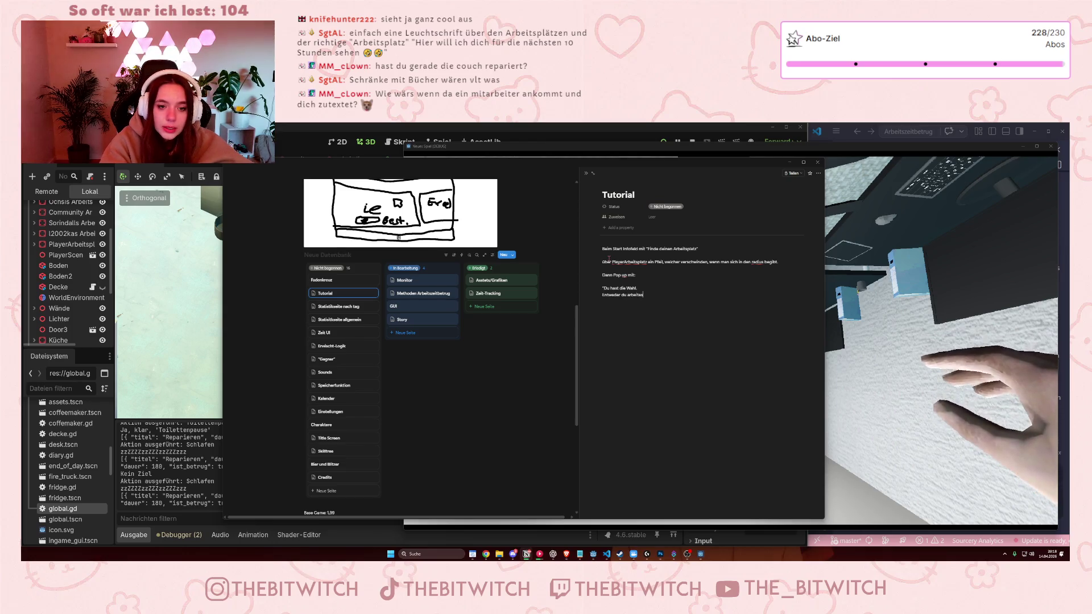
{"action": "type", "text": "t hart und"}
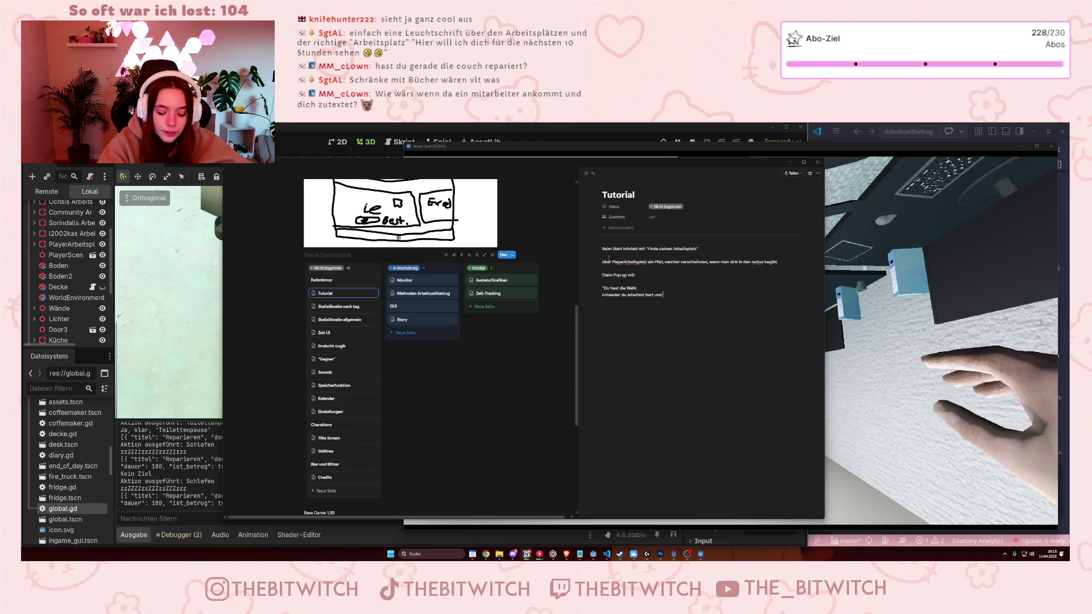
{"action": "type", "text": "lässt dich somit versk"}
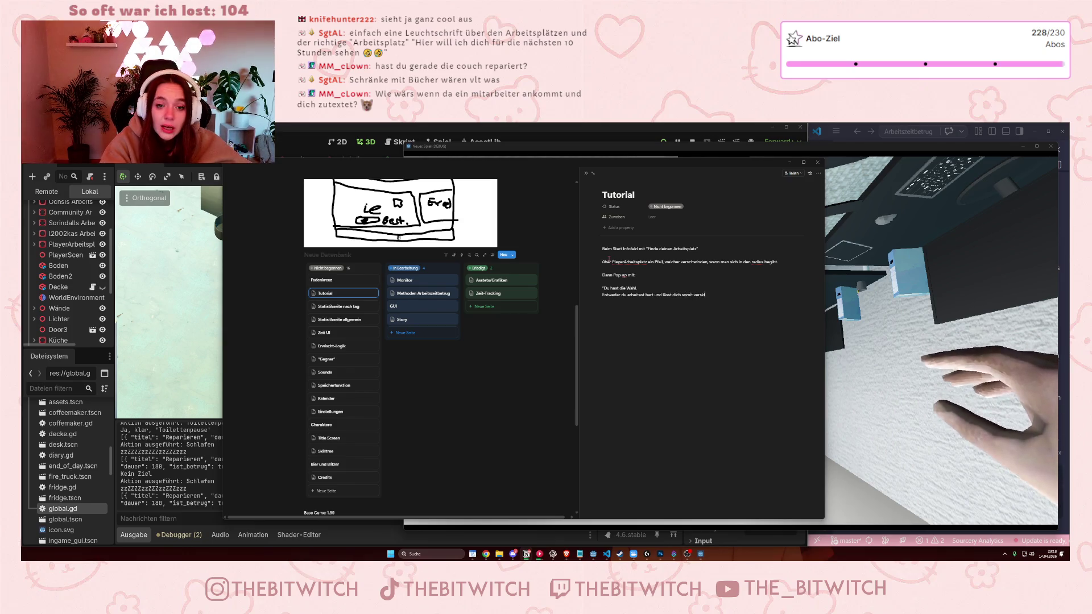
{"action": "type", "text": "laven"}
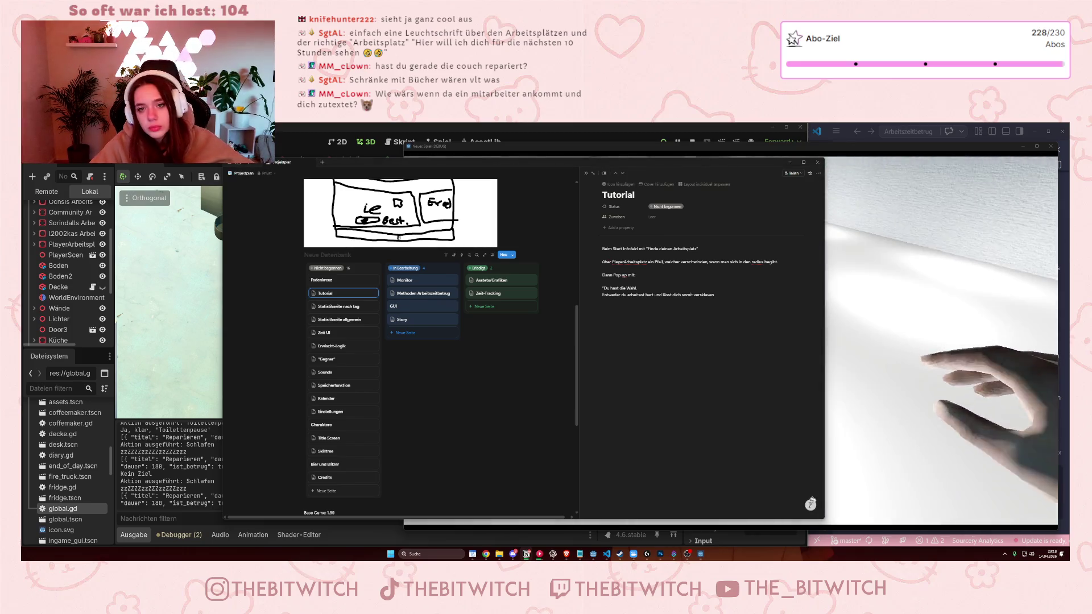
Drag the Notion window aside to playtest, then drag the Projektplan window back beside the game.
{"action": "left_click_drag", "start_coordinate": [516, 163], "coordinate": [416, 163]}
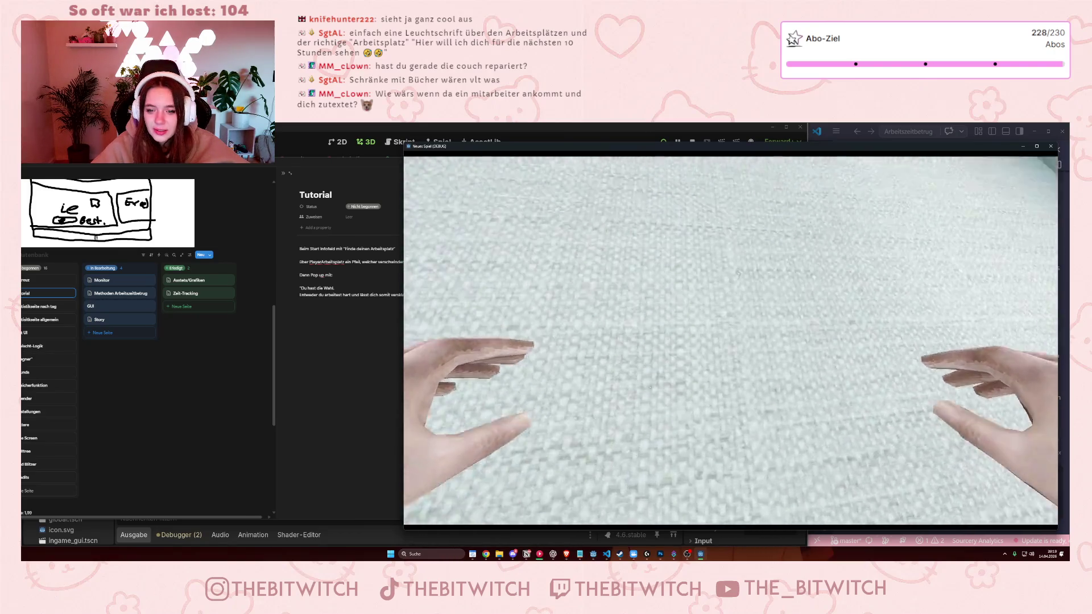
{"action": "mouse_move", "coordinate": [310, 157]}
{"action": "left_mouse_down"}
{"action": "mouse_move", "coordinate": [486, 157]}
{"action": "mouse_move", "coordinate": [474, 162]}
{"action": "left_mouse_up"}
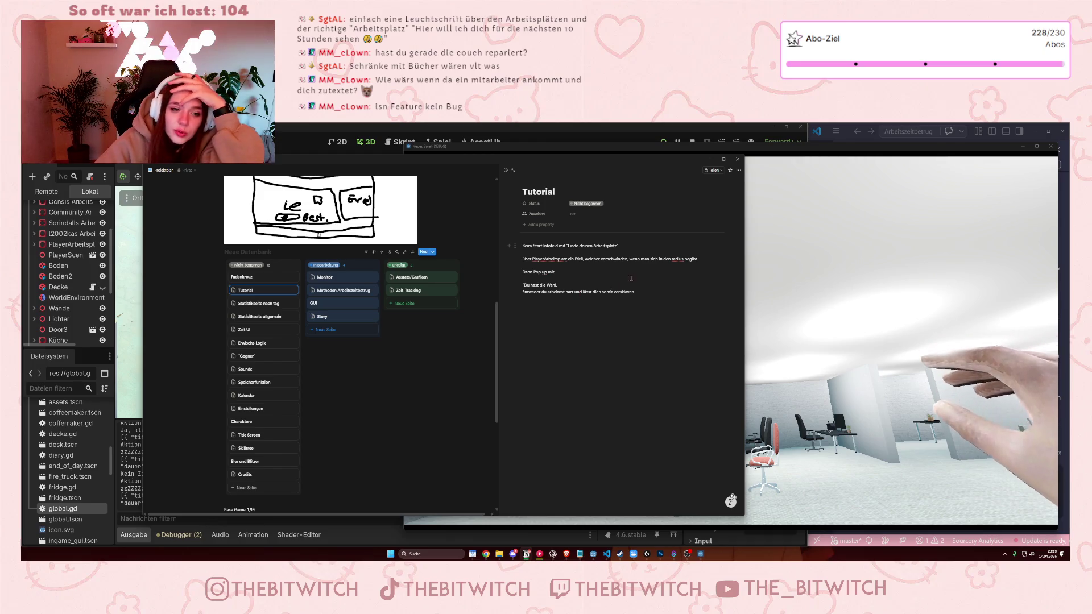
Reword the pop-up choice about capitalism versus earned time off and add 'Wähle weise!' below it.
{"action": "left_click_drag", "start_coordinate": [634, 292], "coordinate": [515, 312]}
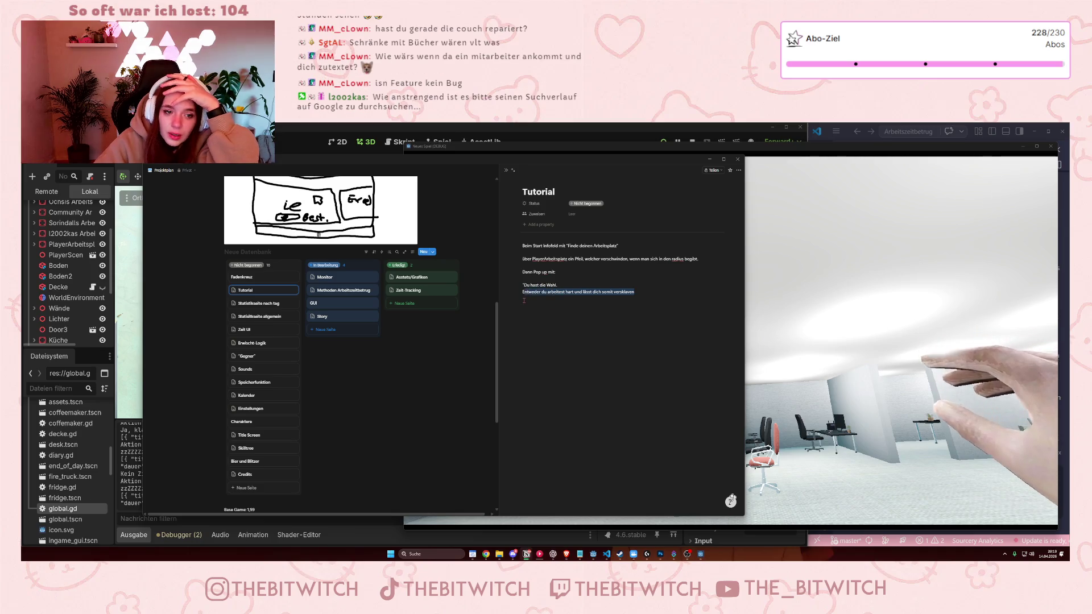
{"action": "type", "text": "E"}
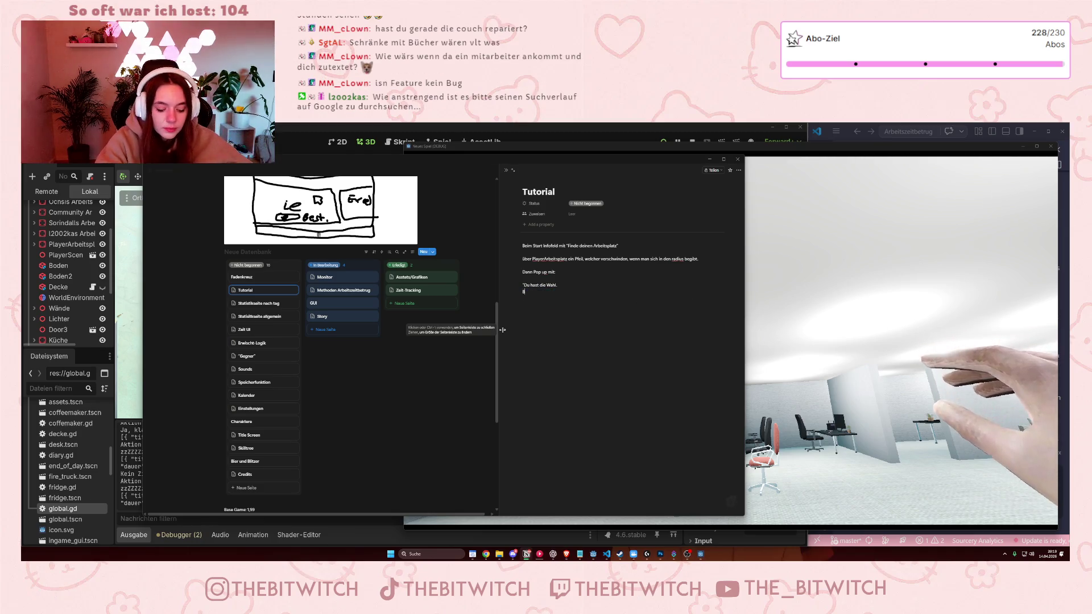
{"action": "type", "text": "n Skla"}
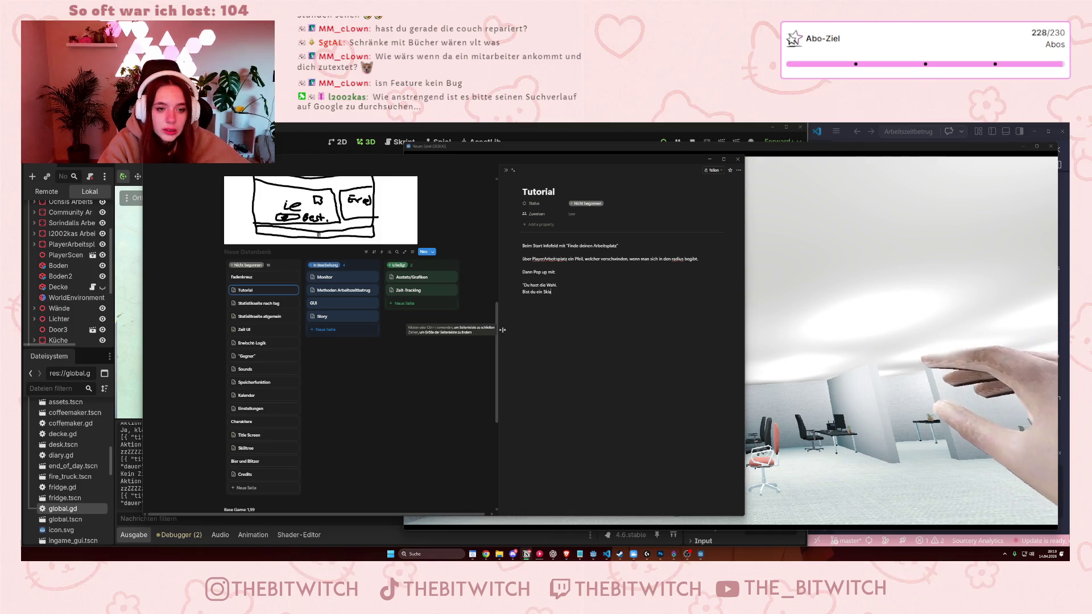
{"action": "type", "text": "ve des Kapi"}
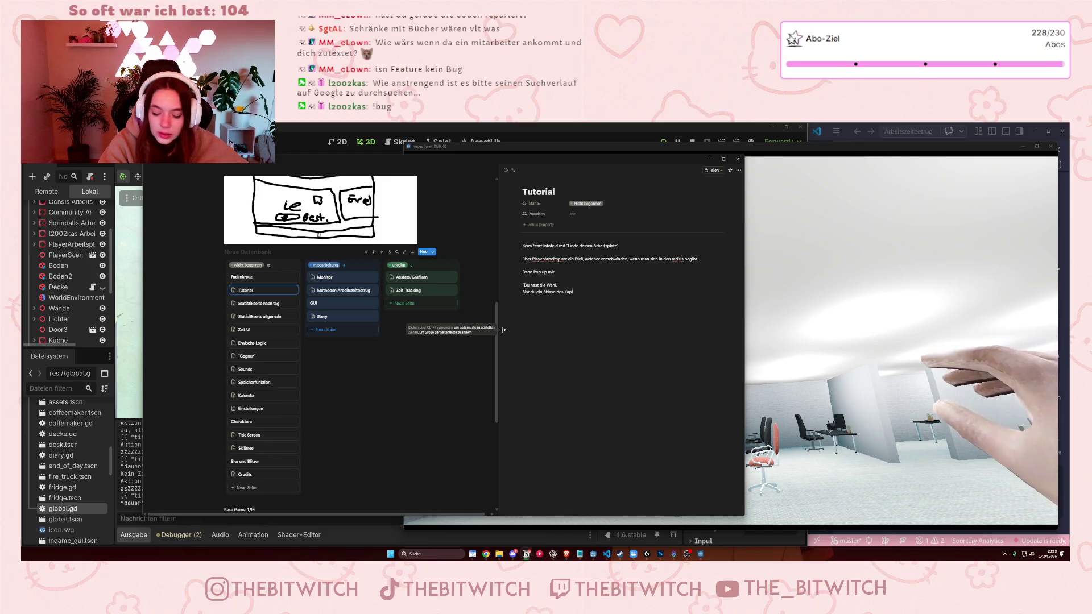
{"action": "type", "text": "talismus"}
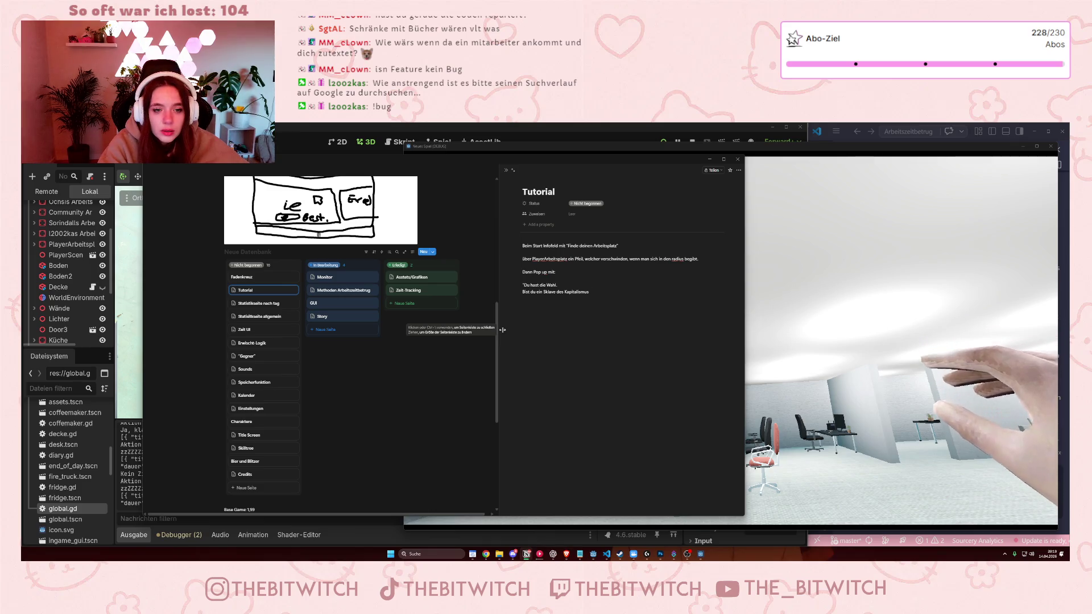
{"action": "type", "text": " oder"}
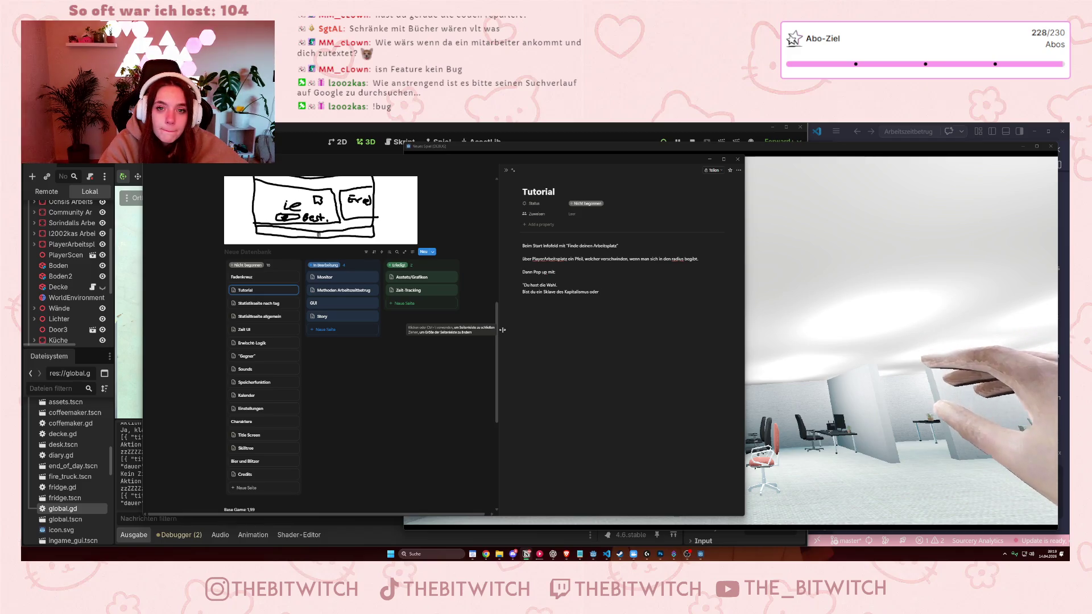
{"action": "type", "text": " du"}
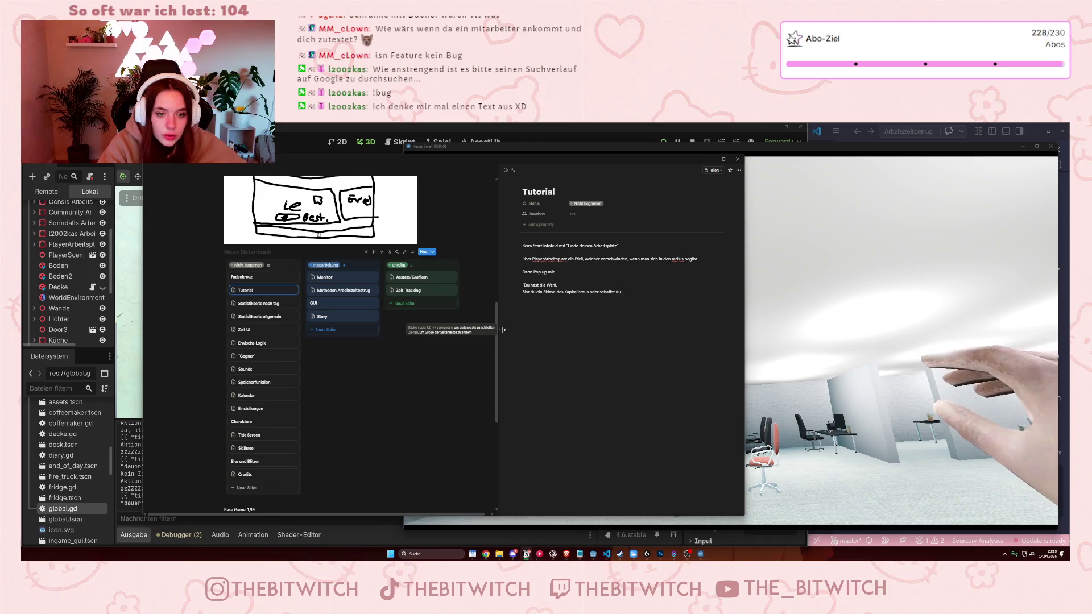
{"action": "type", "text": " dir einen"}
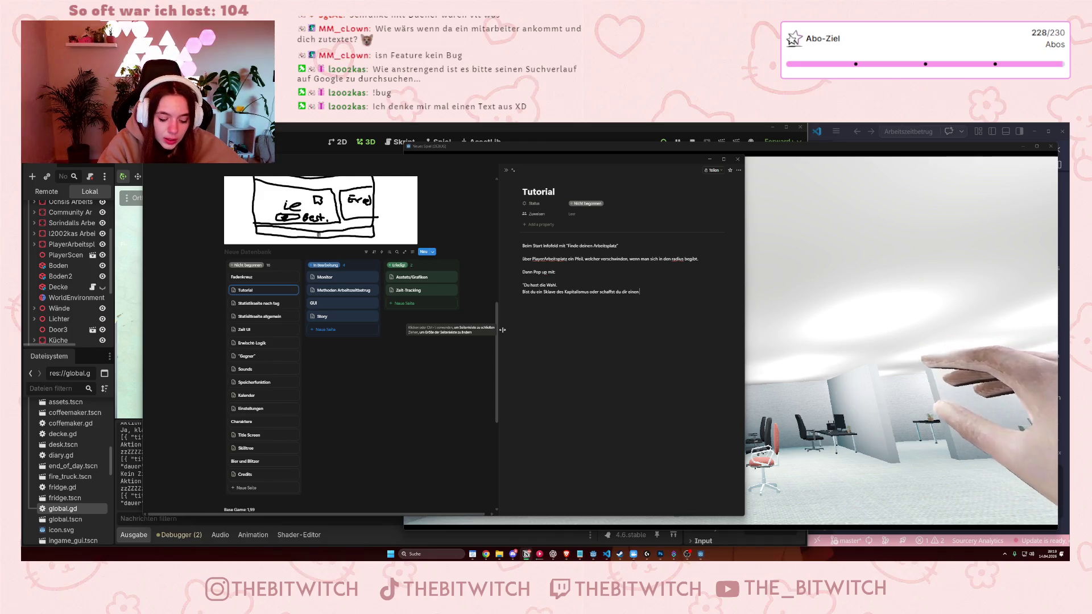
{"action": "type", "text": "enten Freizeitaus"}
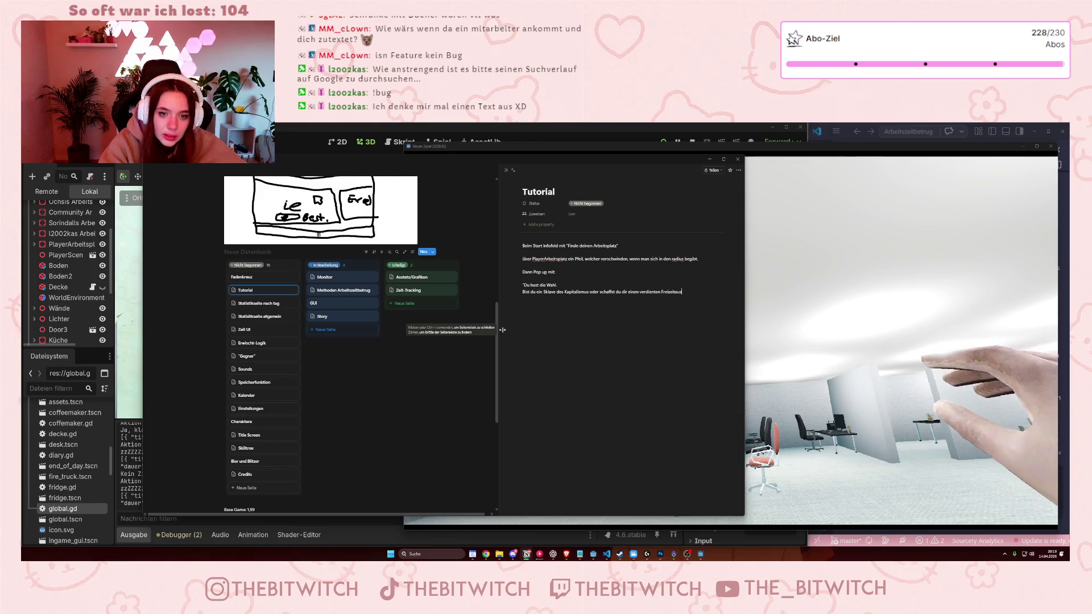
{"action": "key", "text": "Return"}
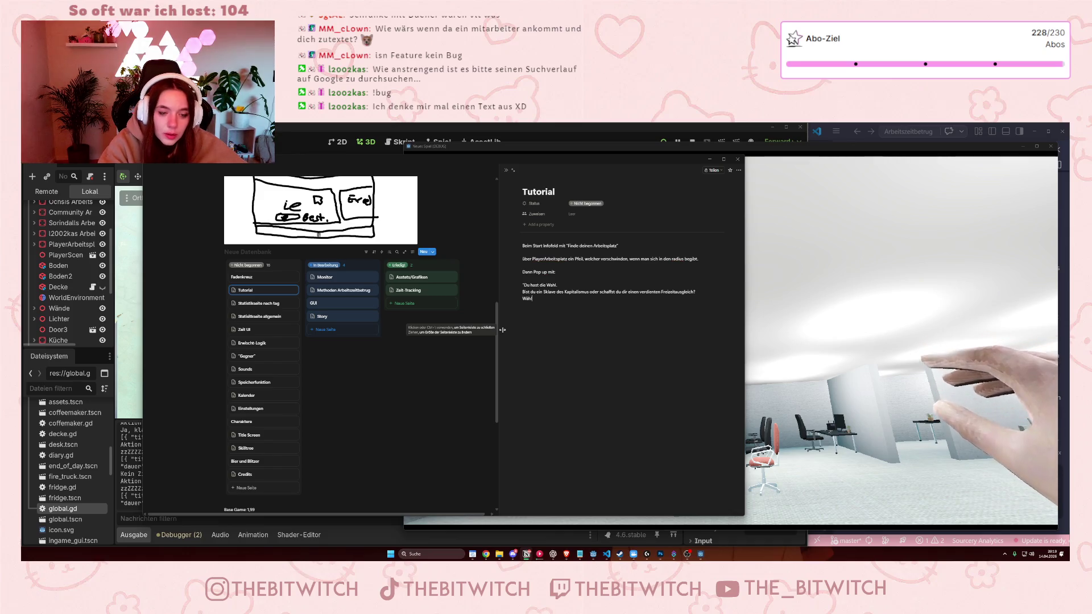
{"action": "type", "text": "e weise!"}
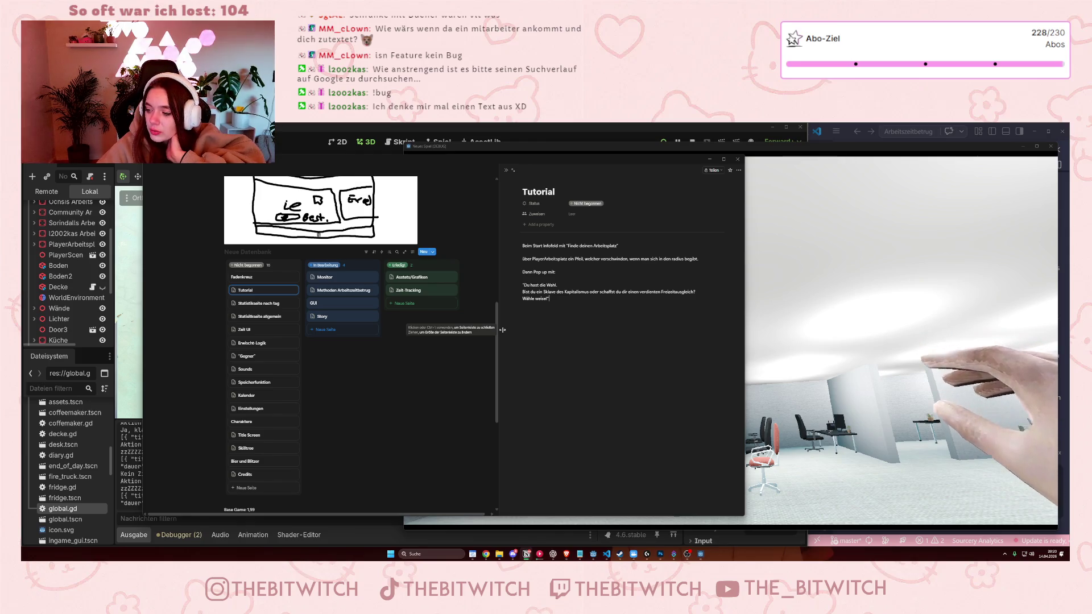
Note 'Eventuell als Dialog mit Mitarbeiter einbauen' at the top, then close the Tutorial peek.
{"action": "type", "text": "Eventuell als Dialog mit Mitarbeiter einbauen. Der Mitarbeiter könn"}
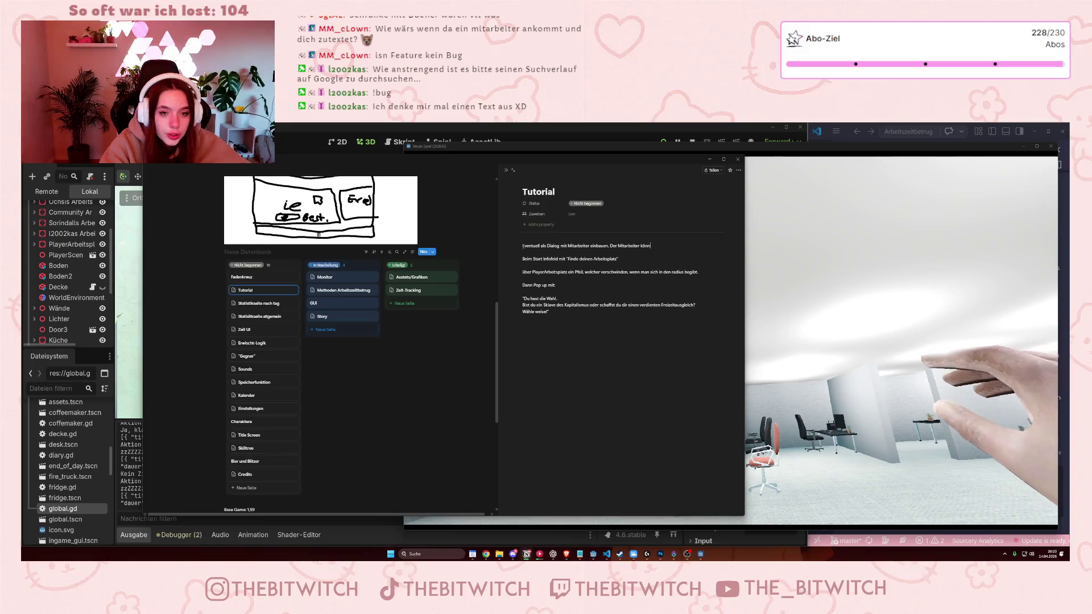
{"action": "type", "text": "te dann auch sowas"}
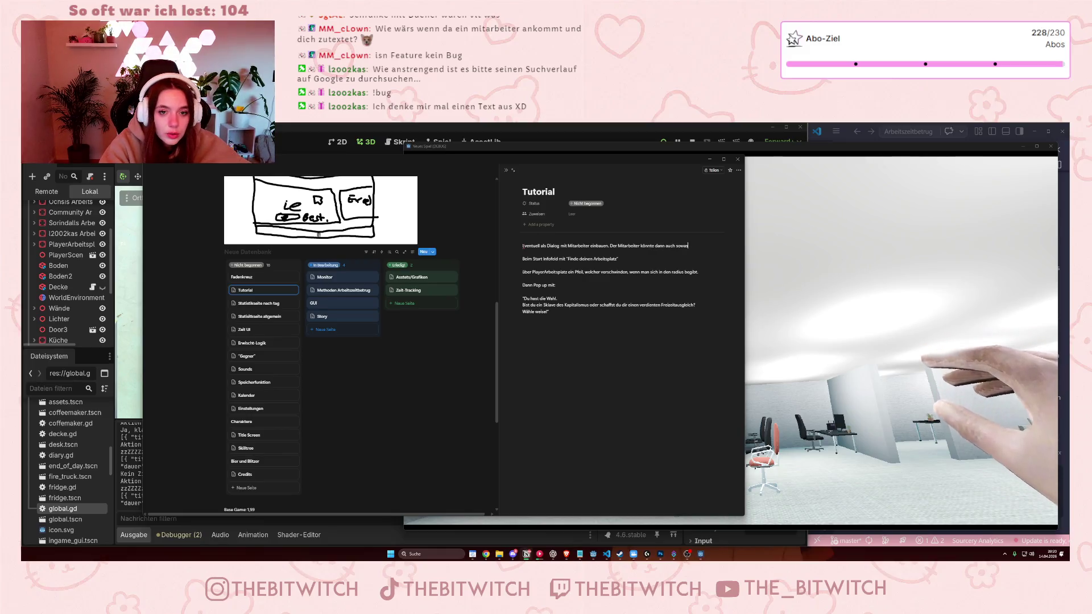
{"action": "type", "text": " sagen, wie \""}
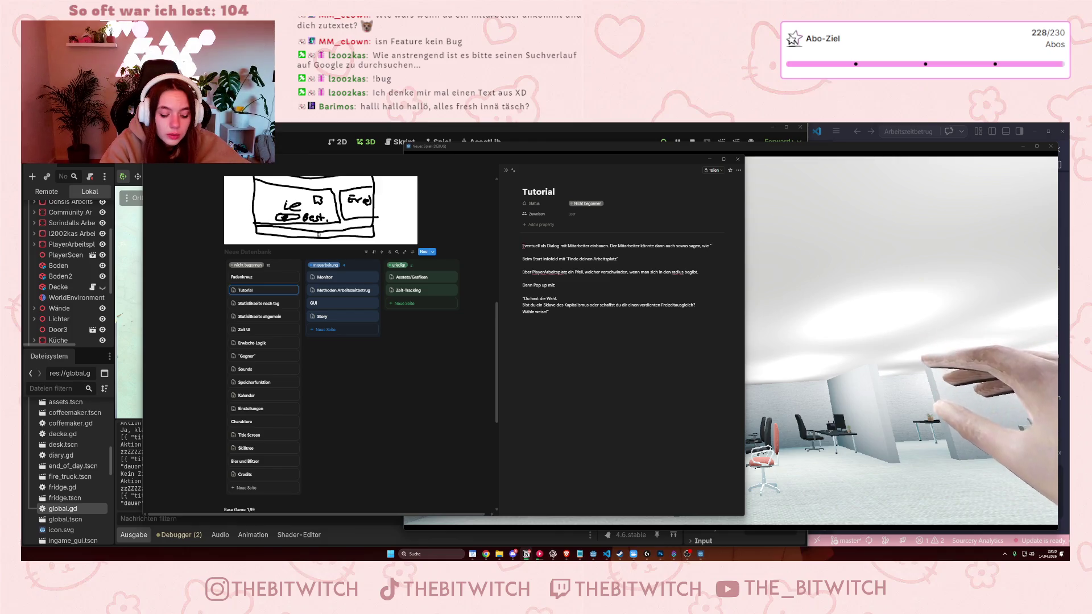
{"action": "type", "text": "Wahe du liest mein Tagebuch\""}
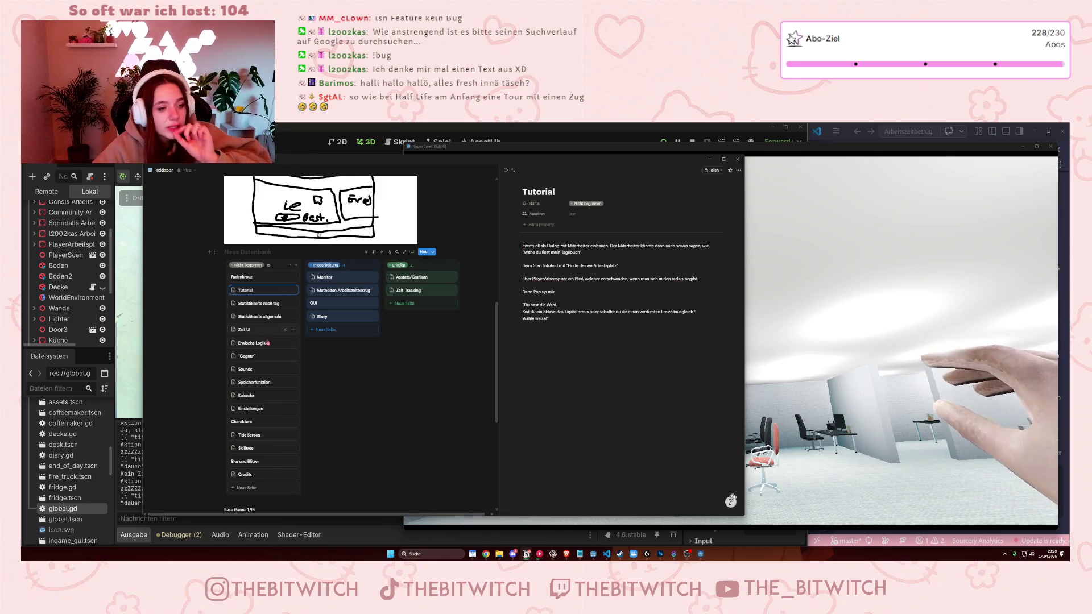
{"action": "key", "text": "Escape"}
{"action": "key", "text": "Return"}
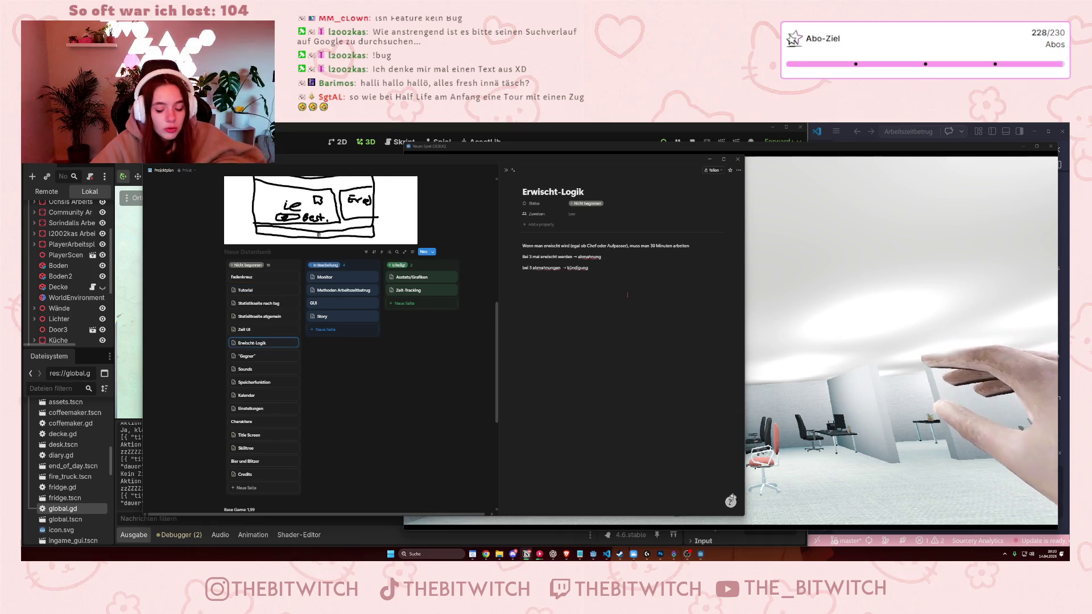
Add the rule 'Erwischt werden, wenn man Tagebuch liest.' to Erwischt-Logik and minimize Notion.
{"action": "type", "text": "Erwischt werden, wenn man"}
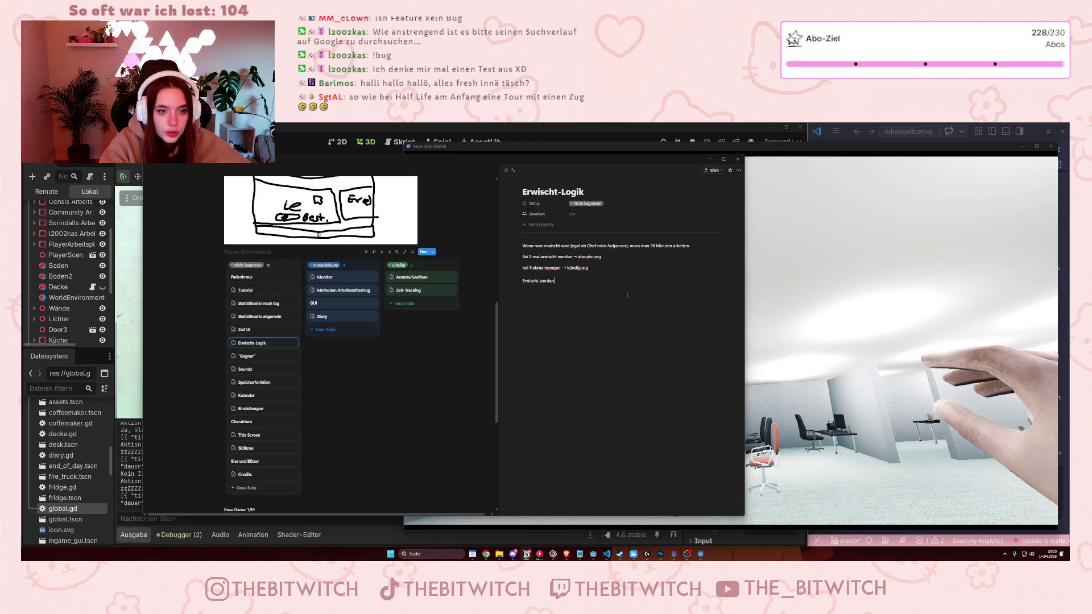
{"action": "type", "text": " Tage"}
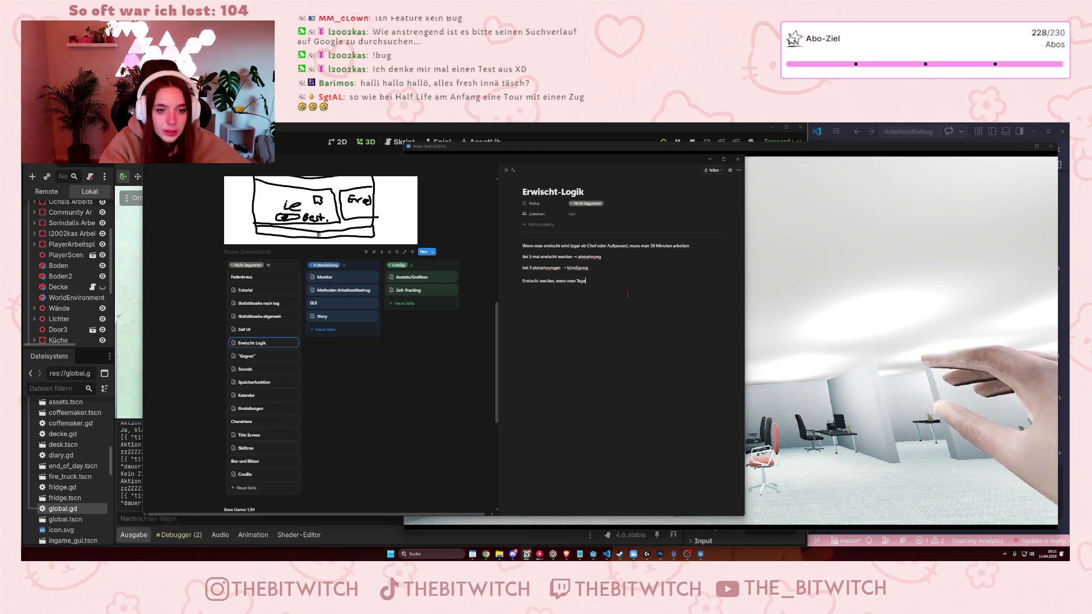
{"action": "type", "text": "buch liest."}
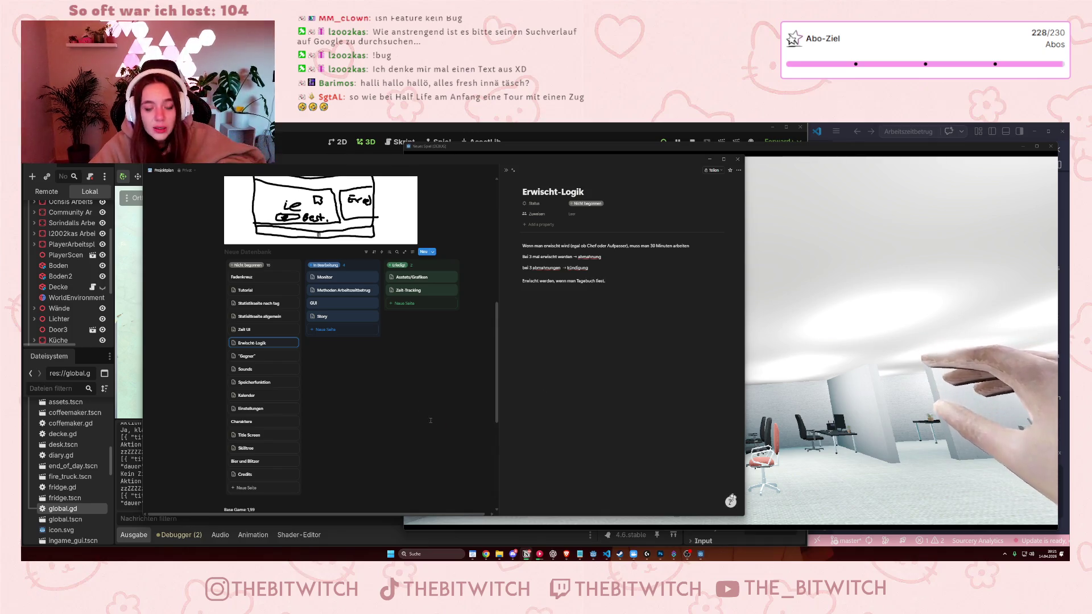
{"action": "left_click", "coordinate": [709, 159]}
Walk the player forward through the office up to the diary on the desk.
{"action": "left_click", "coordinate": [815, 238]}
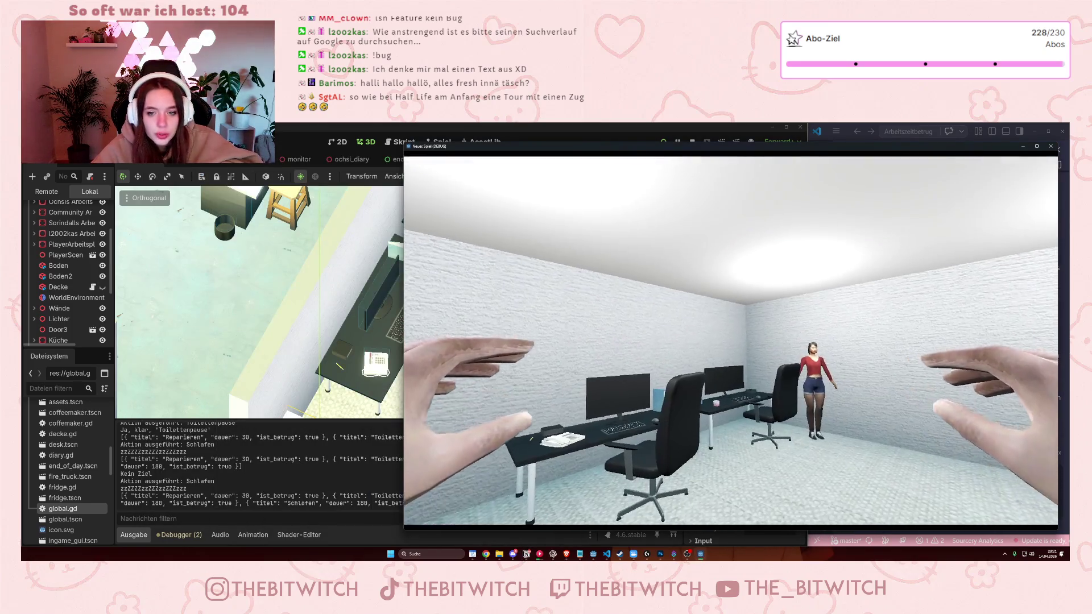
{"action": "key", "text": "w"}
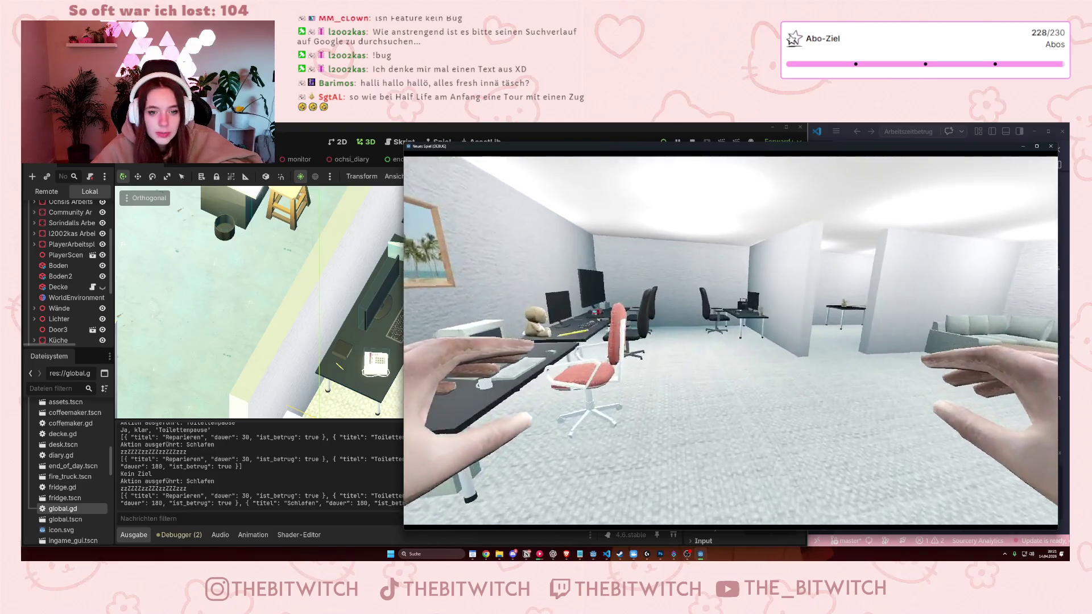
{"action": "key", "text": "w"}
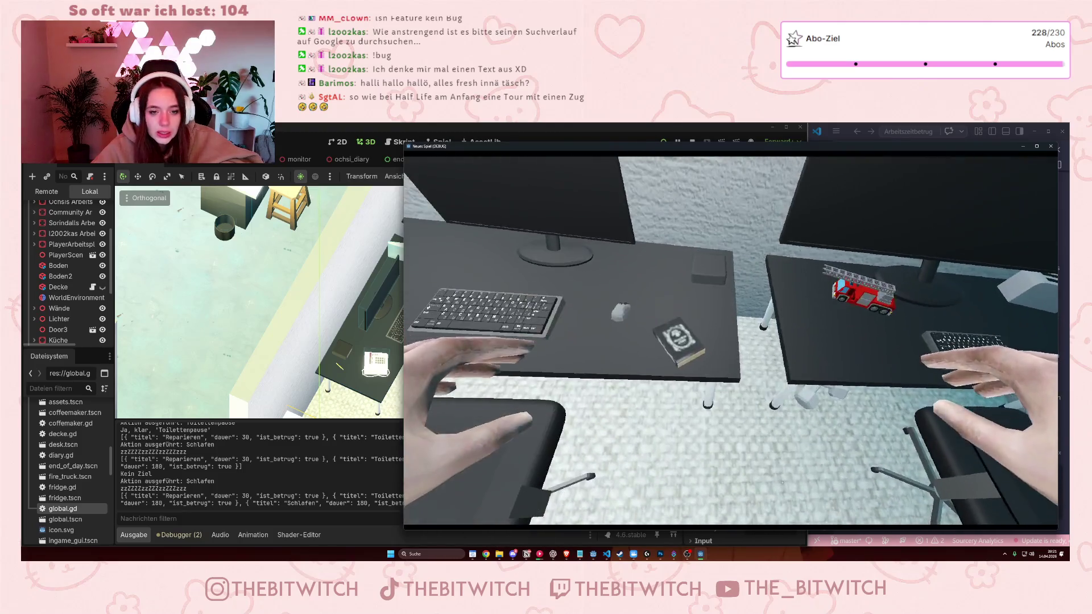
{"action": "key", "text": "w"}
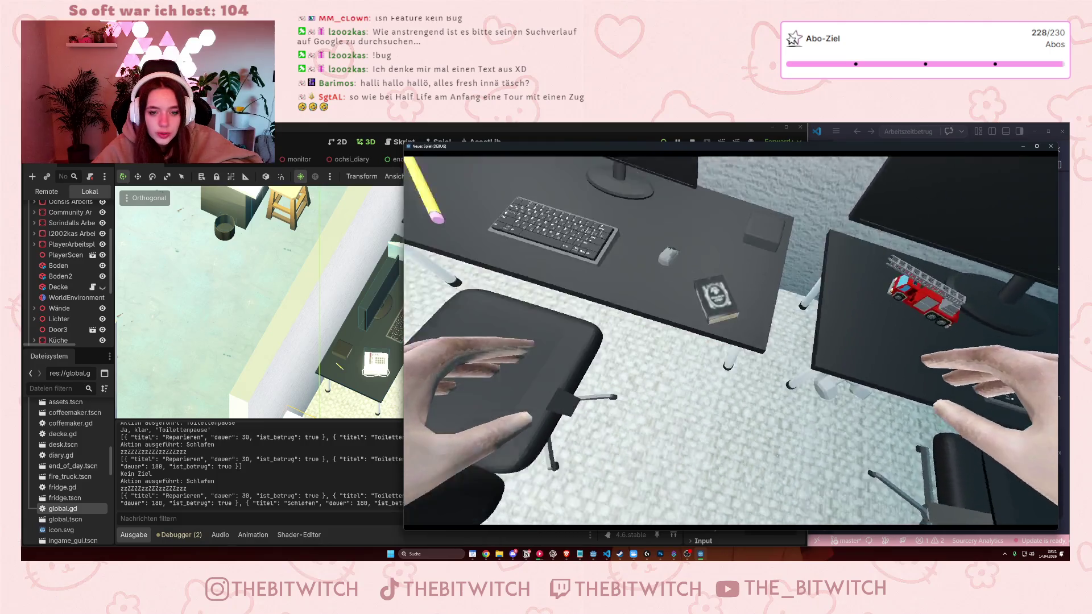
{"action": "key", "text": "w"}
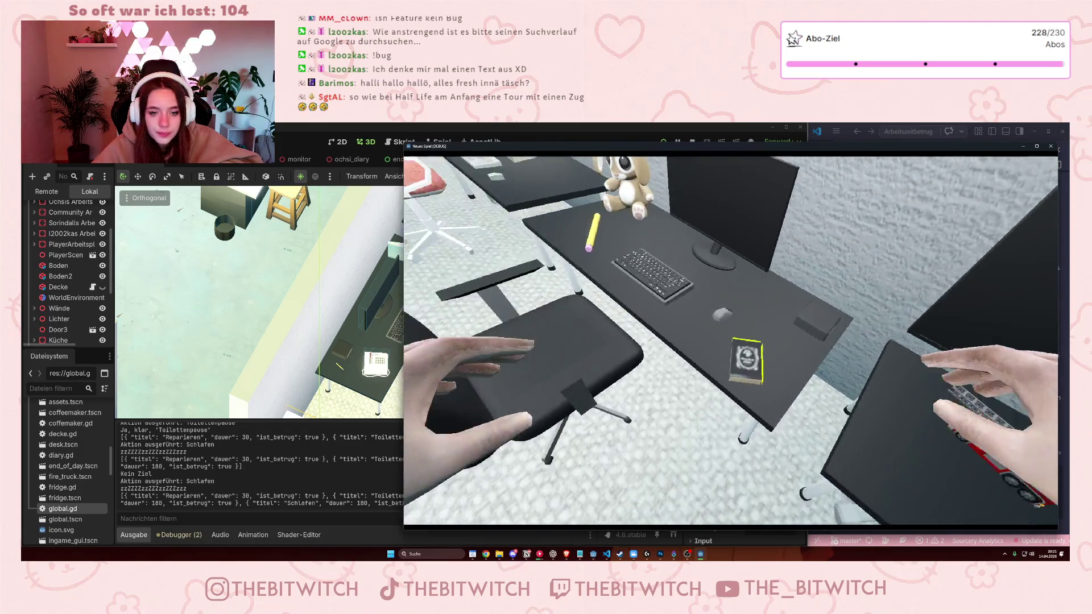
Open the diary, page back and forth to the last page, close it and stop the playtest.
{"action": "key", "text": "e"}
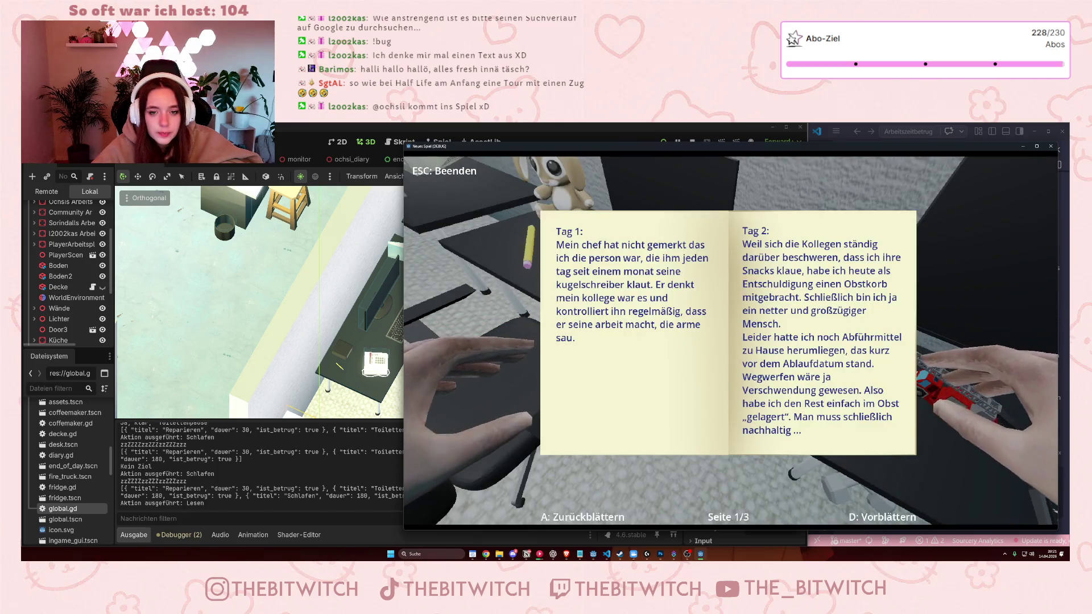
{"action": "key", "text": "d"}
{"action": "key", "text": "d"}
{"action": "key", "text": "a"}
{"action": "key", "text": "a"}
{"action": "key", "text": "d"}
{"action": "key", "text": "d"}
{"action": "key", "text": "a"}
{"action": "key", "text": "a"}
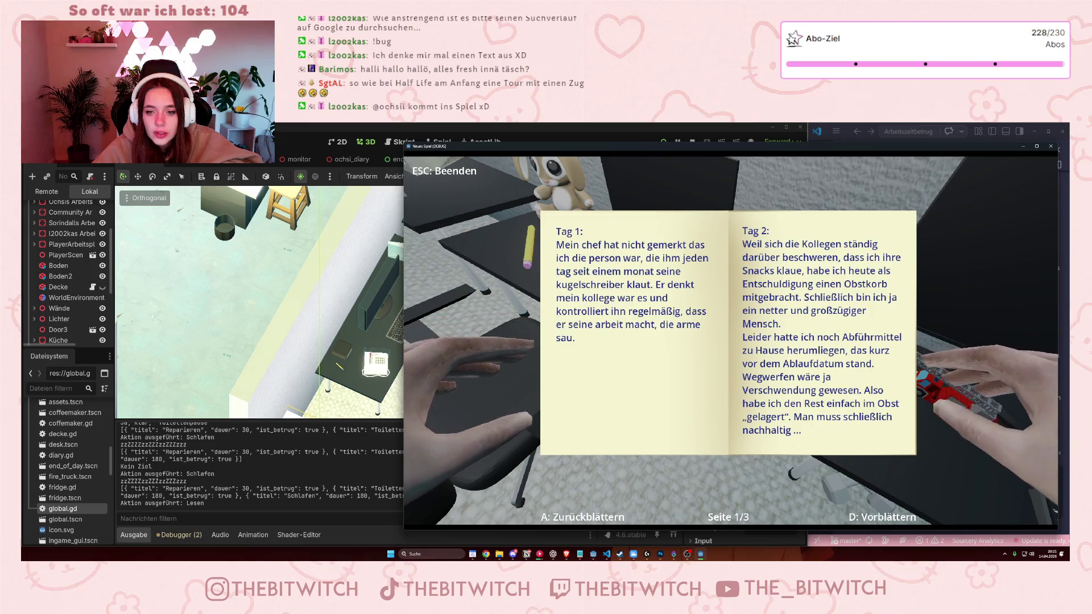
{"action": "key", "text": "d"}
{"action": "key", "text": "d"}
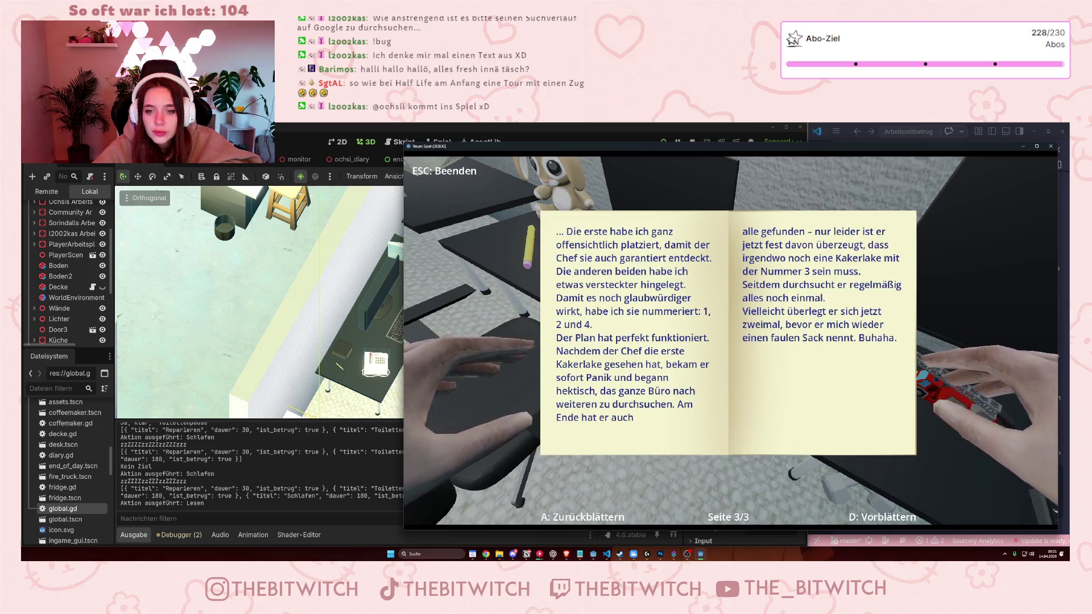
{"action": "key", "text": "Escape"}
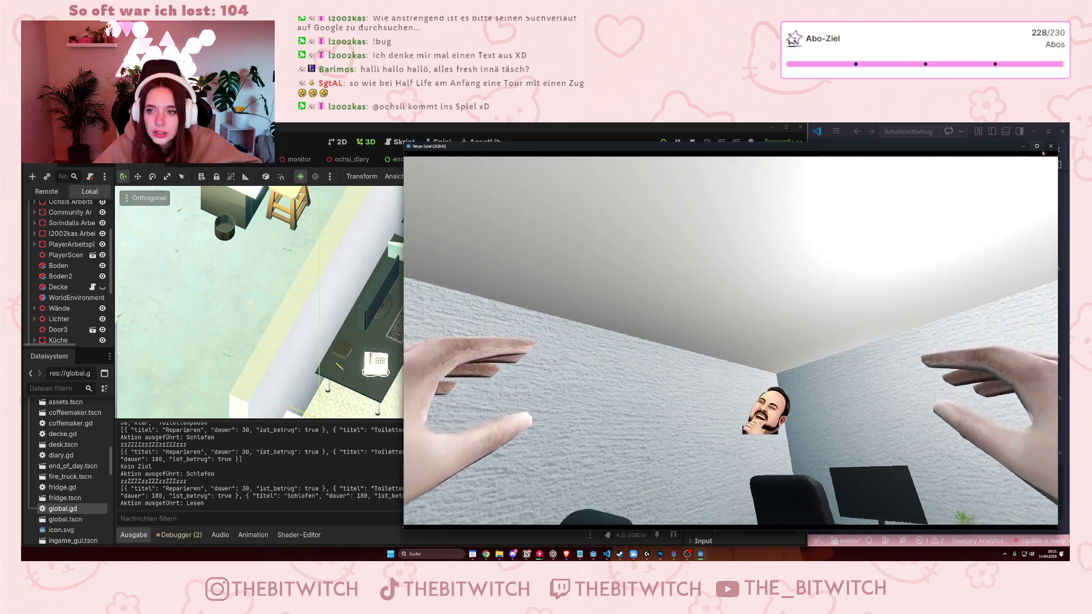
{"action": "left_click", "coordinate": [1051, 146]}
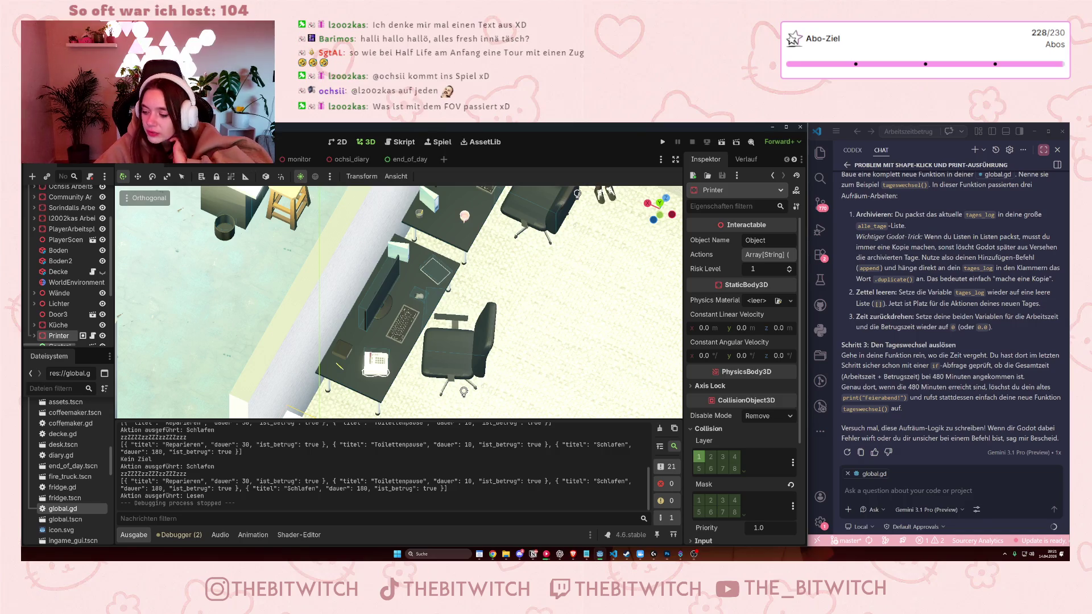
Relaunch the office game with Run Project.
{"action": "left_click", "coordinate": [662, 142]}
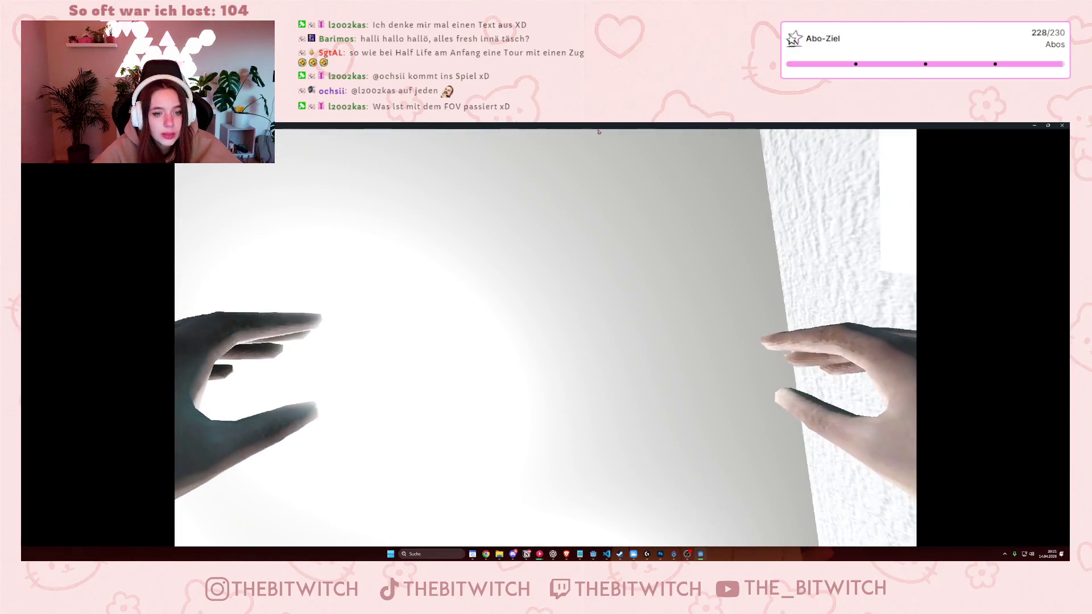
Put the game in a window, walk past the desks toward the kitchen, then stop it.
{"action": "key", "text": "Escape"}
{"action": "left_click", "coordinate": [664, 188]}
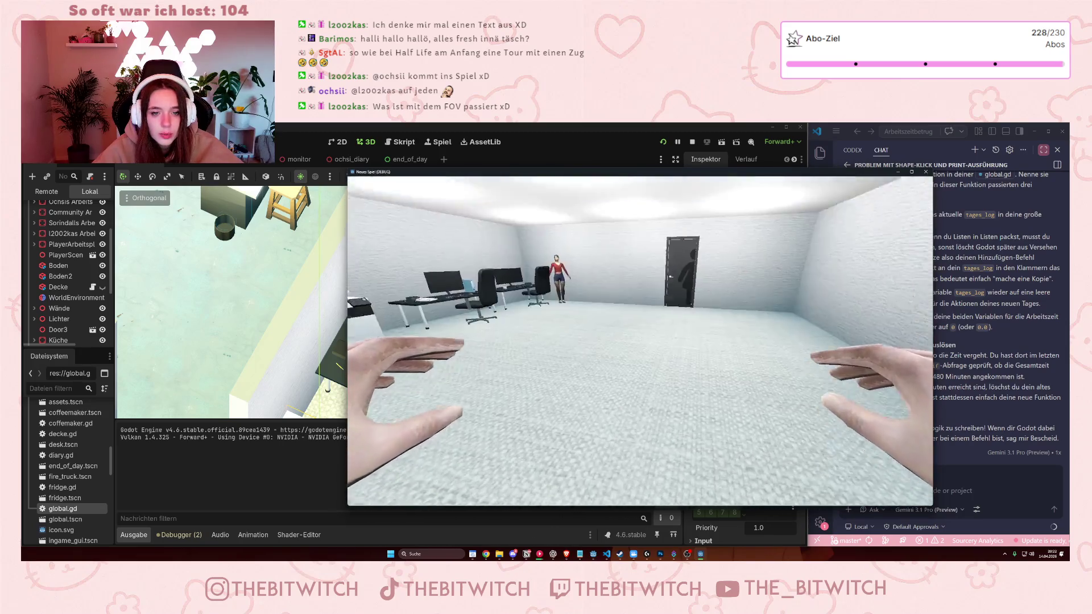
{"action": "key", "text": "w"}
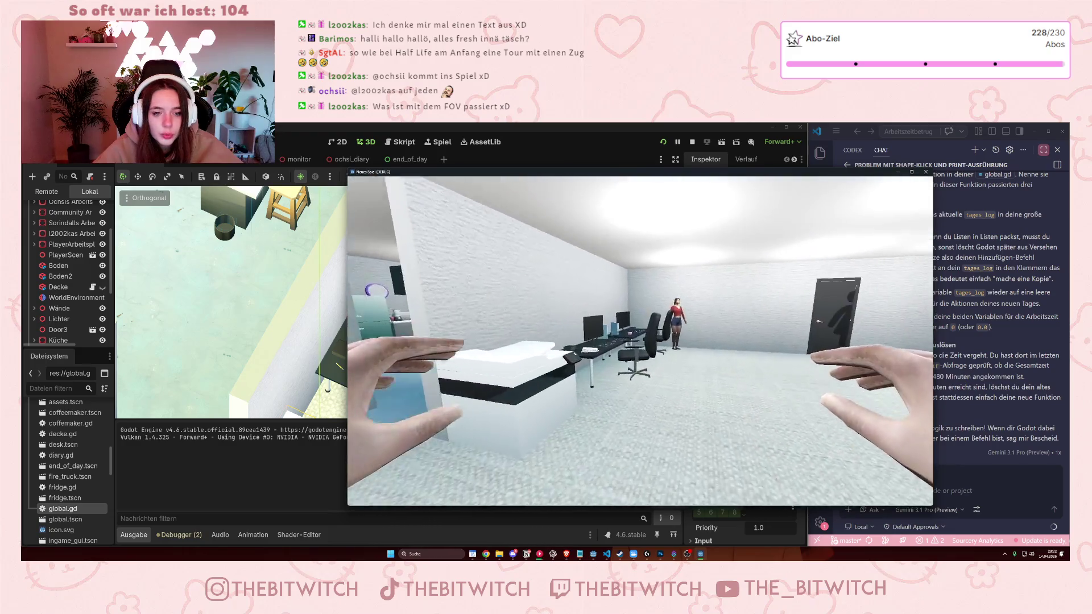
{"action": "key", "text": "w"}
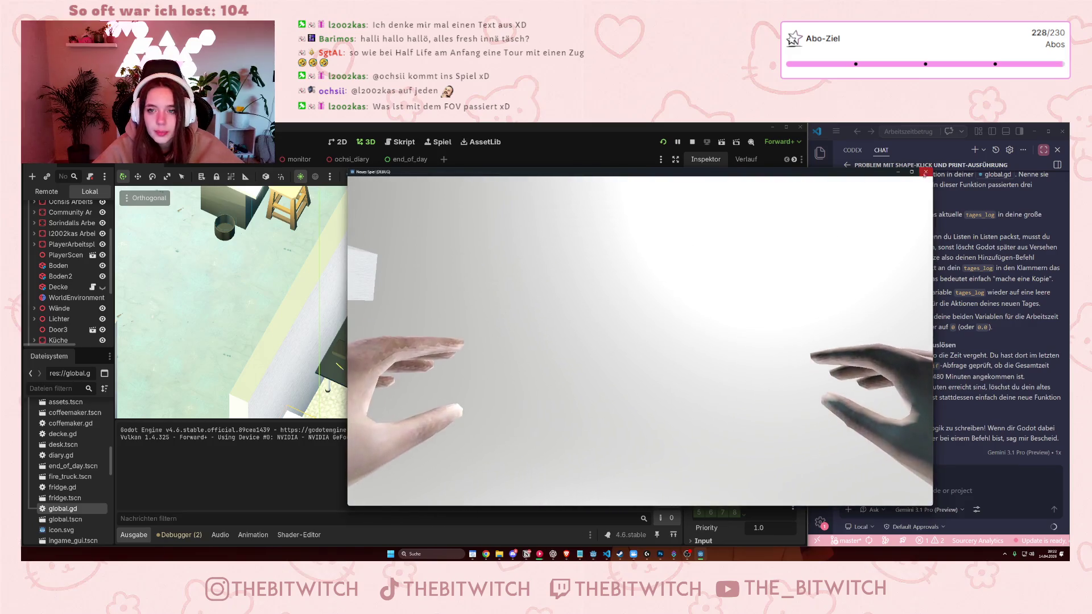
{"action": "left_click", "coordinate": [926, 172]}
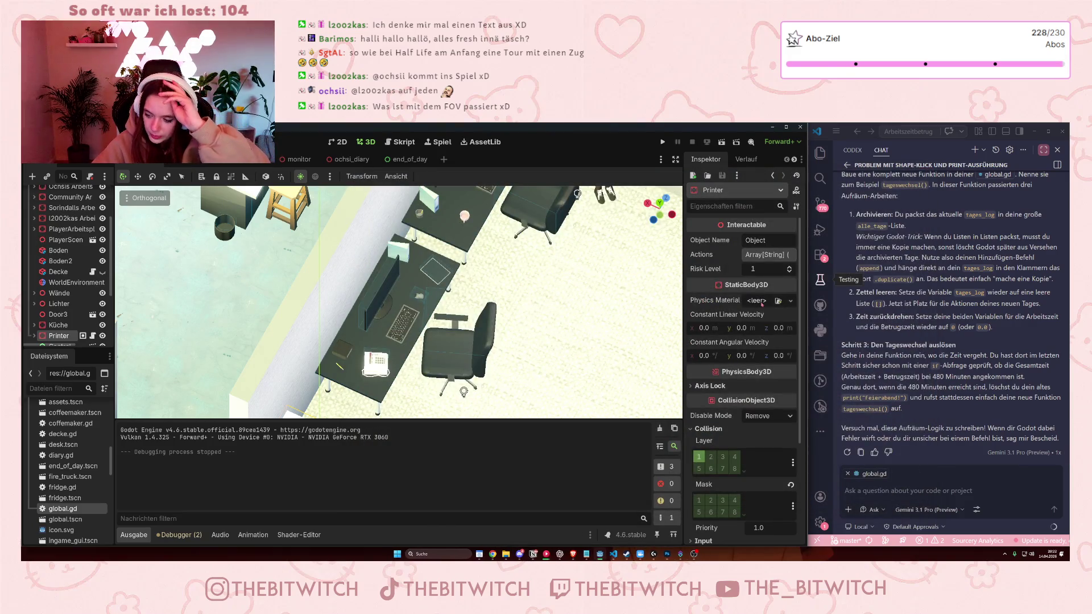
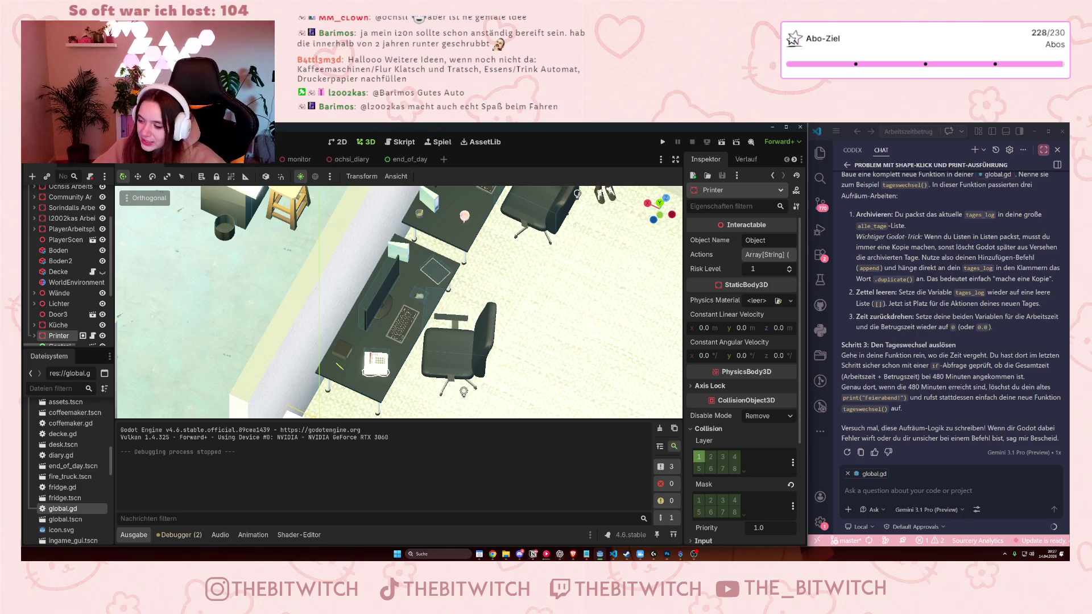
Start the game and use the Kaffee trinken interaction at the coffee machine.
{"action": "left_click", "coordinate": [663, 141]}
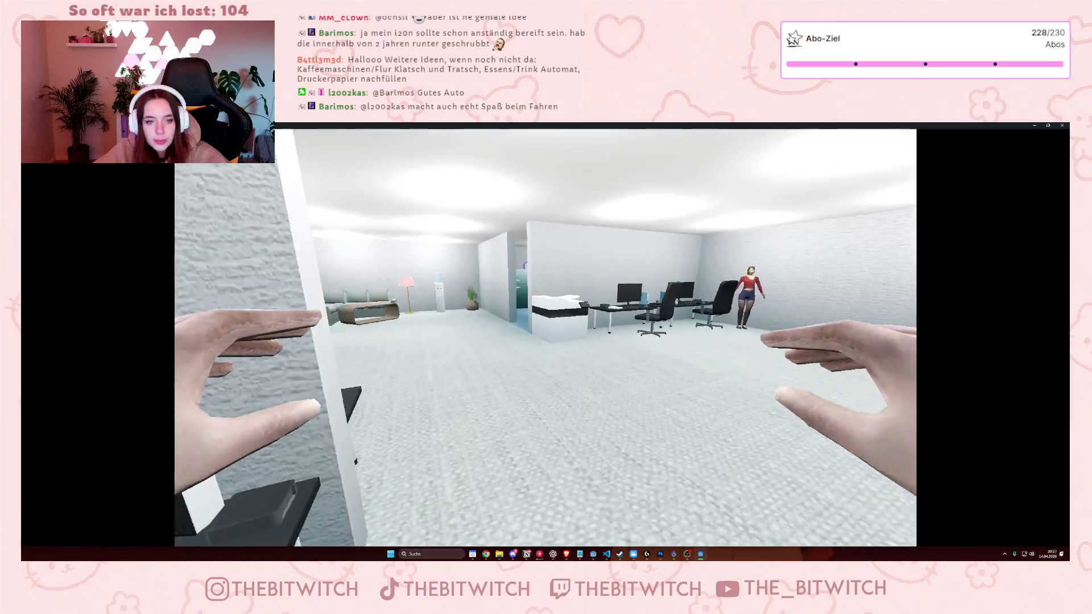
{"action": "key", "text": "w"}
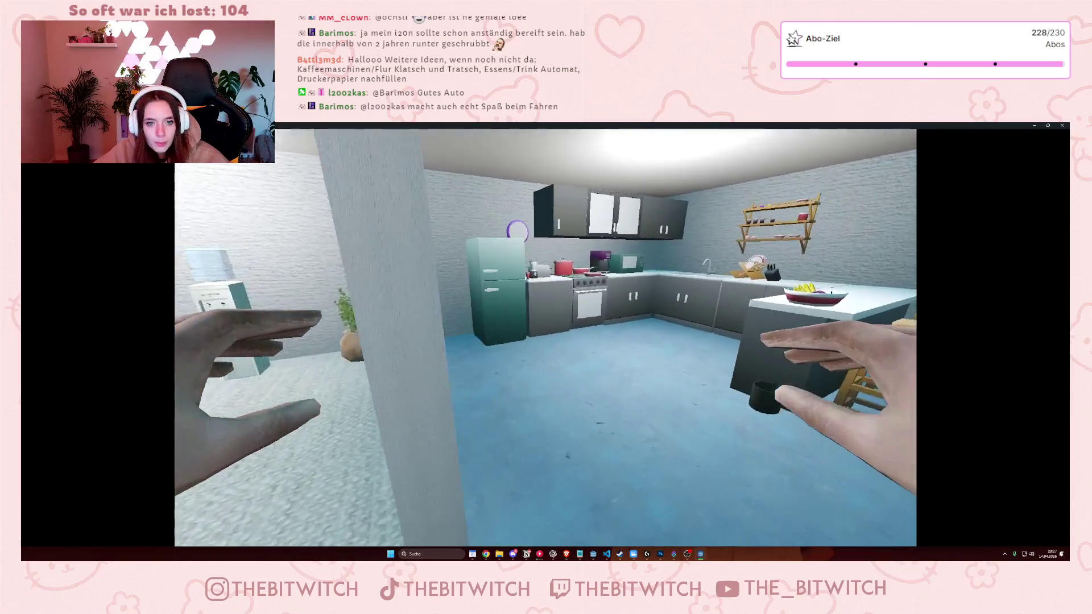
{"action": "key", "text": "w"}
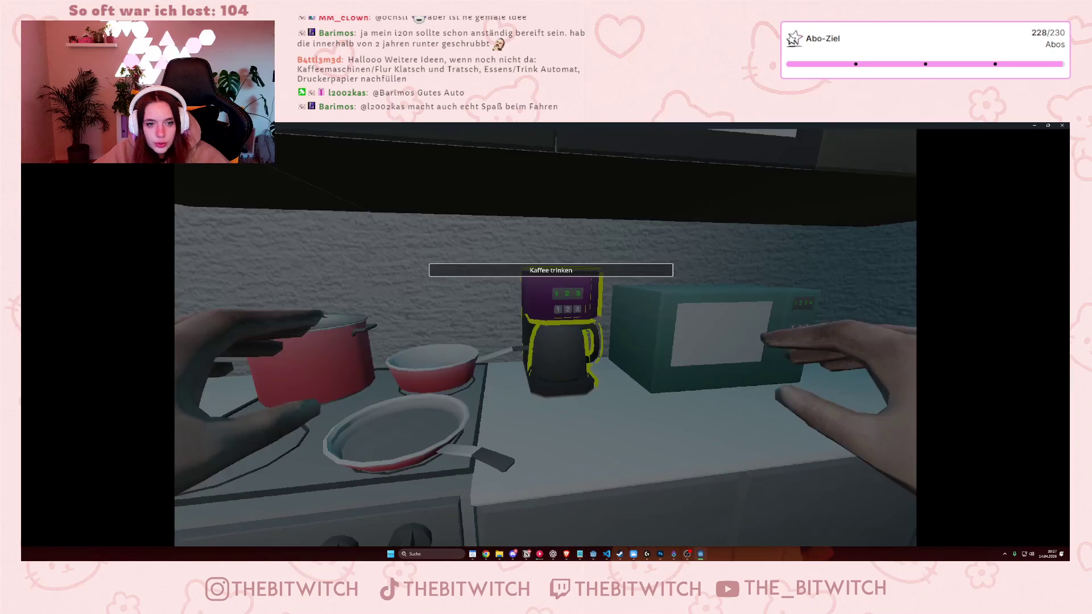
{"action": "key", "text": "e"}
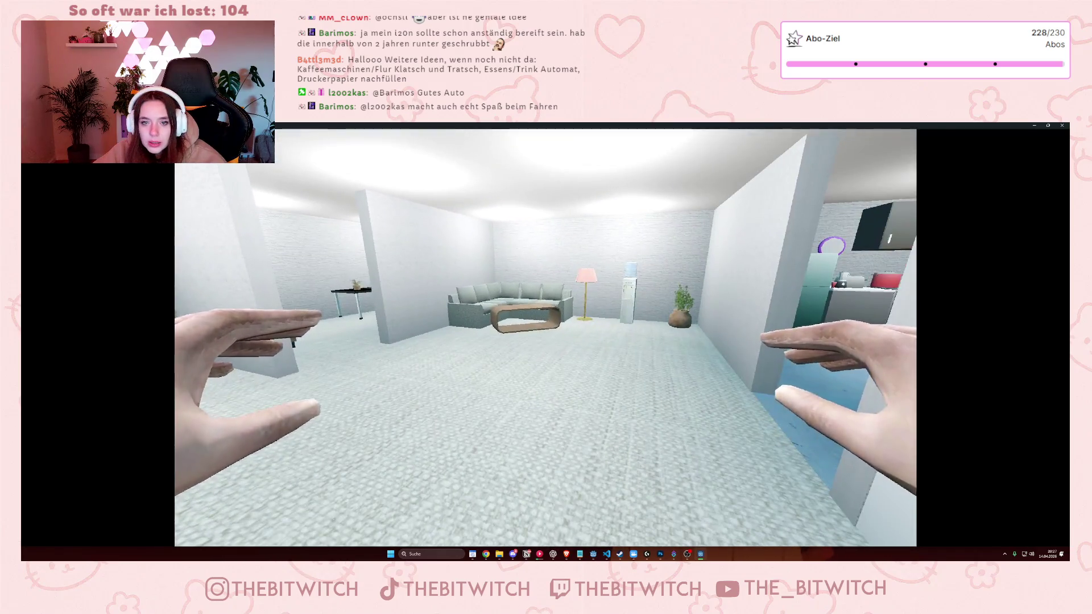
Walk to the printer and choose its Reparieren action.
{"action": "key", "text": "w"}
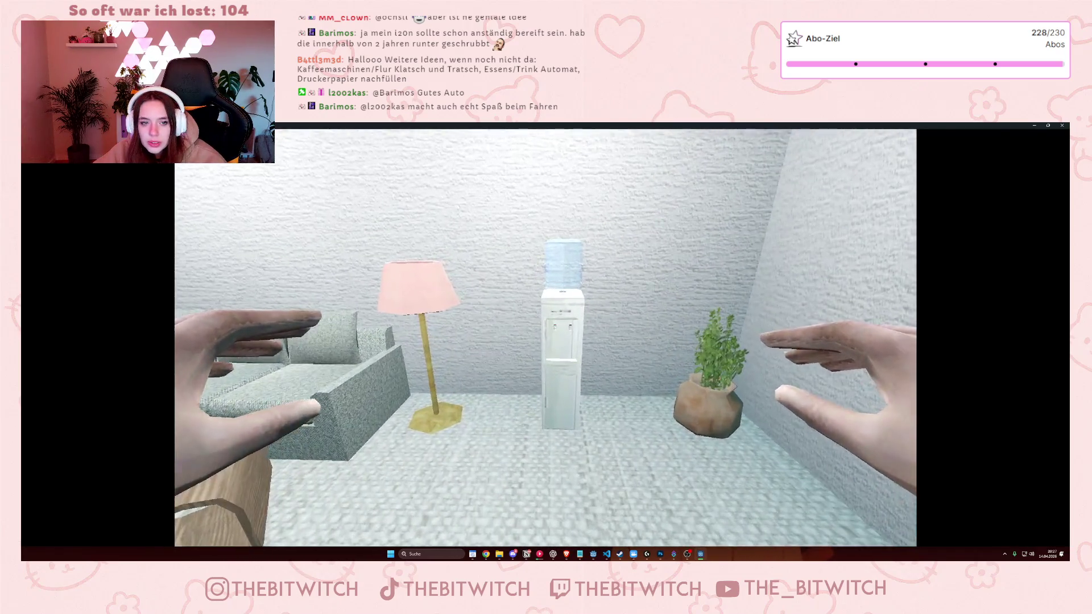
{"action": "key", "text": "w"}
{"action": "key", "text": "w"}
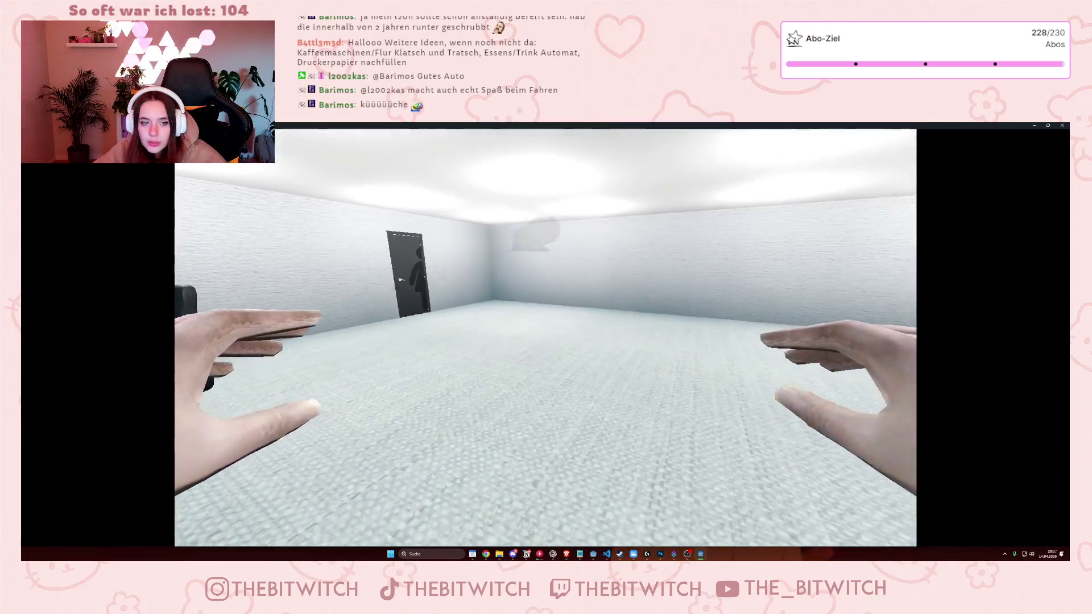
{"action": "key", "text": "w"}
{"action": "key", "text": "e"}
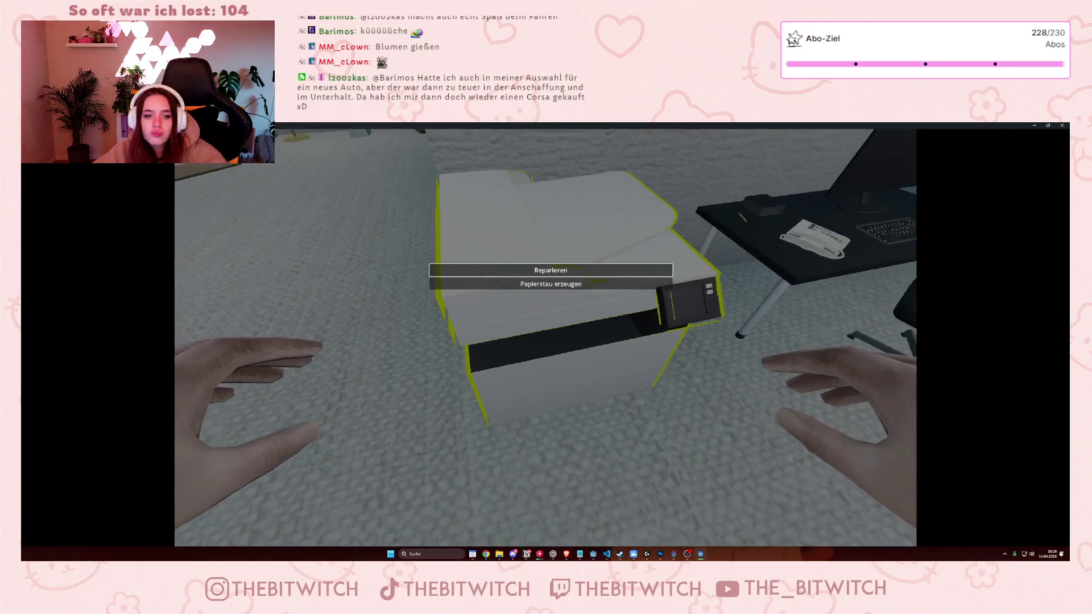
{"action": "left_click", "coordinate": [566, 271]}
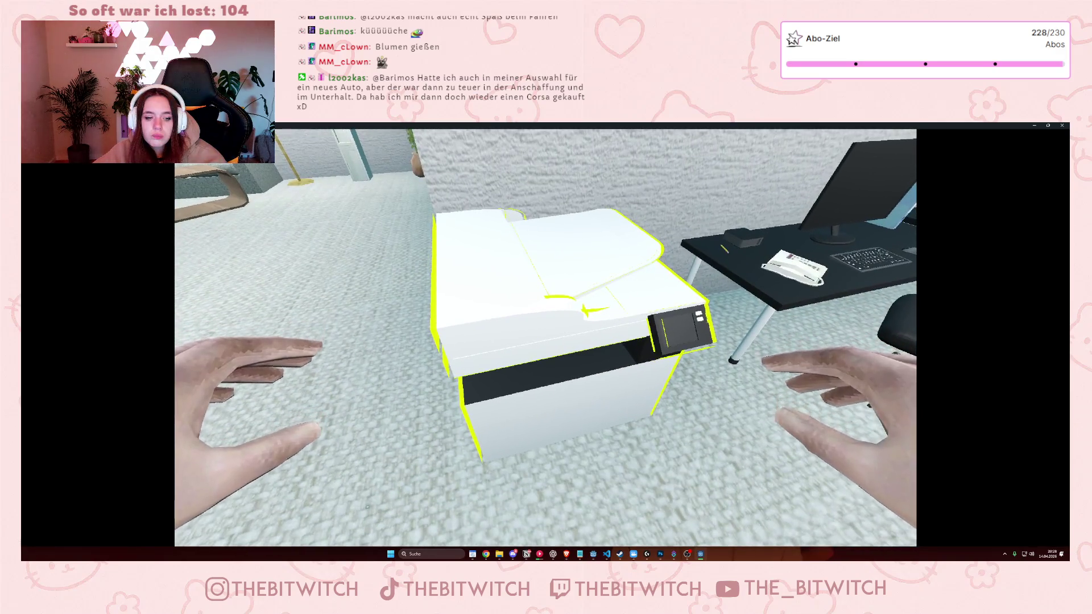
Sit down on the office chair (Hinsetzen), then stop the playtest.
{"action": "key", "text": "s"}
{"action": "key", "text": "w"}
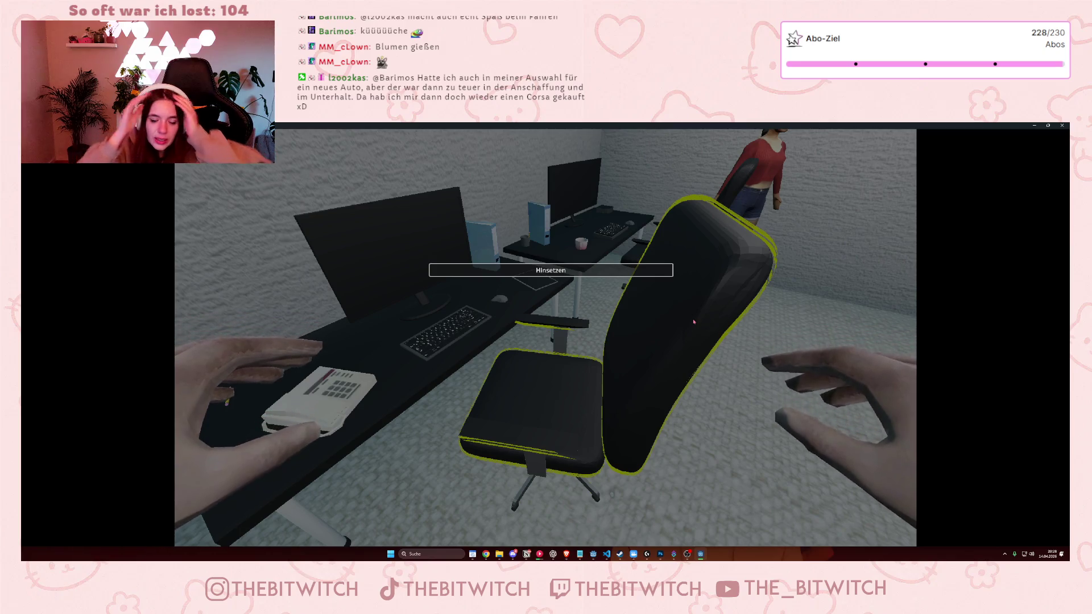
{"action": "key", "text": "w"}
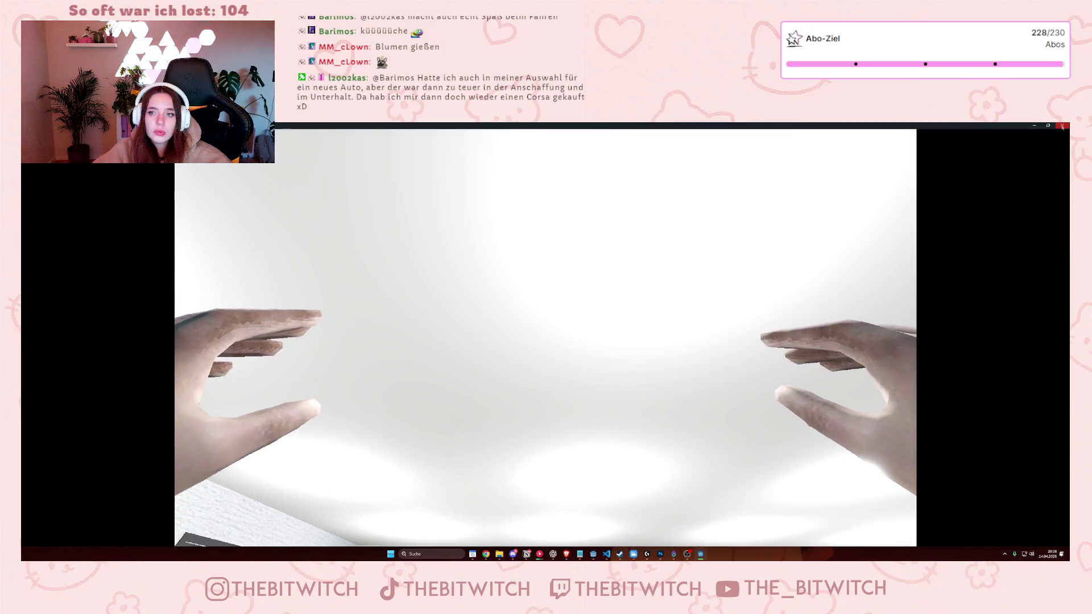
{"action": "left_click", "coordinate": [1061, 125]}
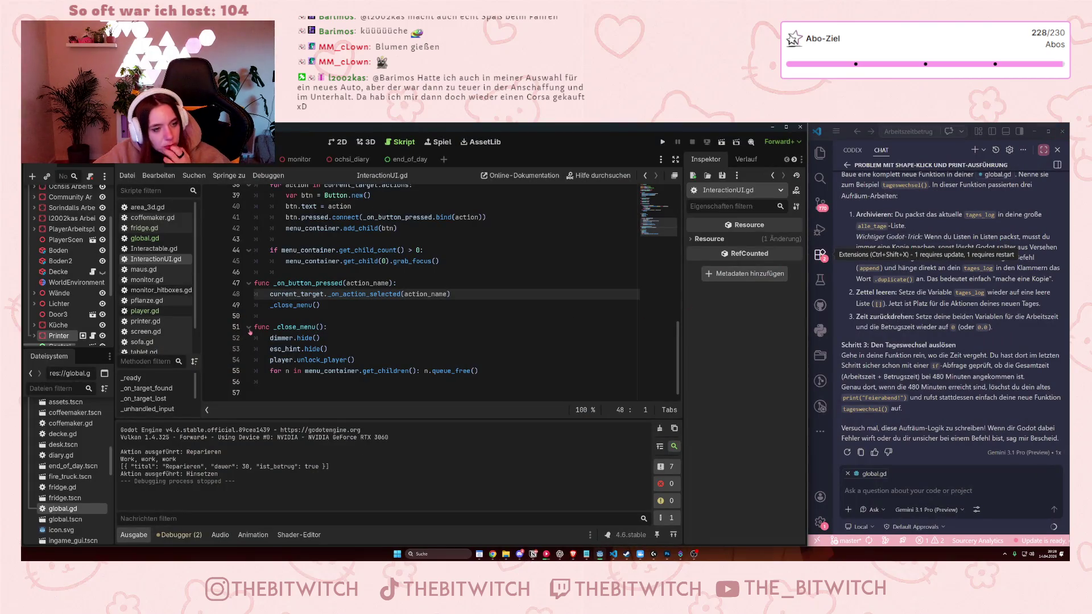
Review the _close_menu code in InteractionUI.gd, then switch to player.gd.
{"action": "left_click", "coordinate": [284, 327]}
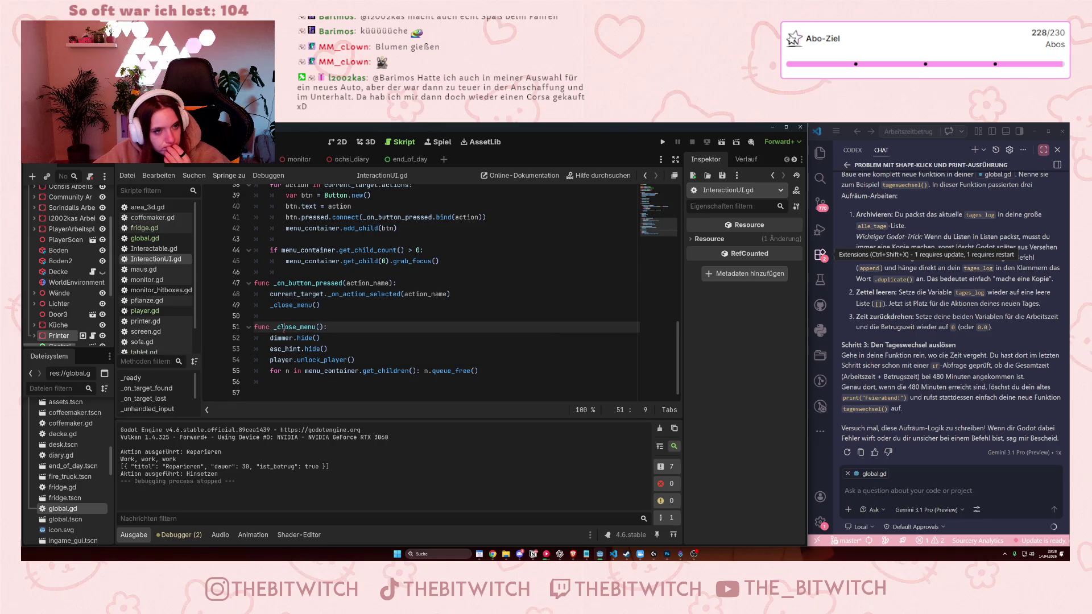
{"action": "left_click", "coordinate": [362, 349]}
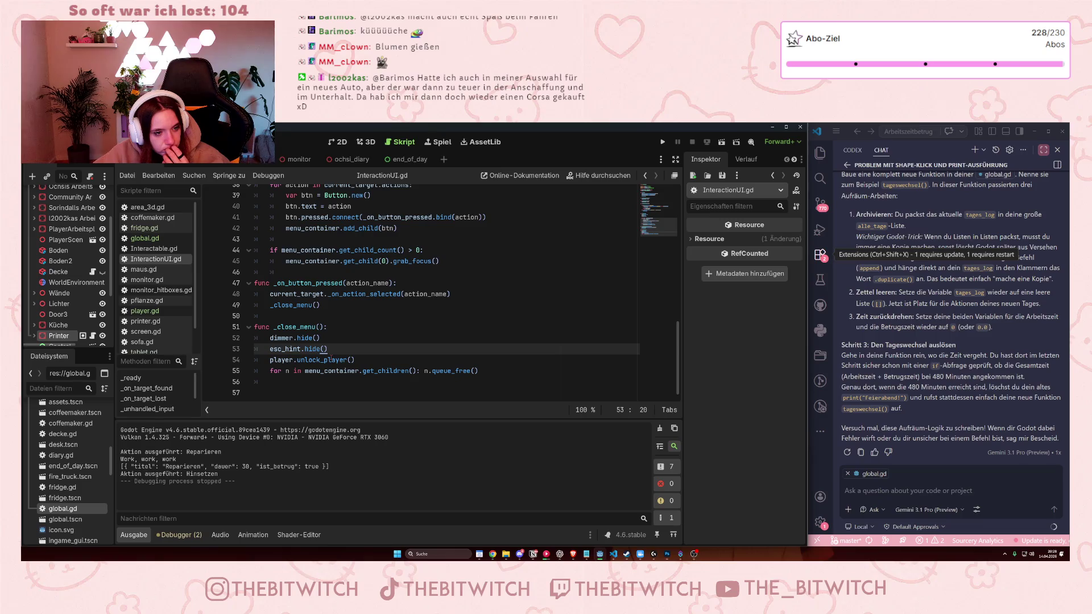
{"action": "scroll", "coordinate": [331, 360], "scroll_direction": "up", "scroll_amount": 9}
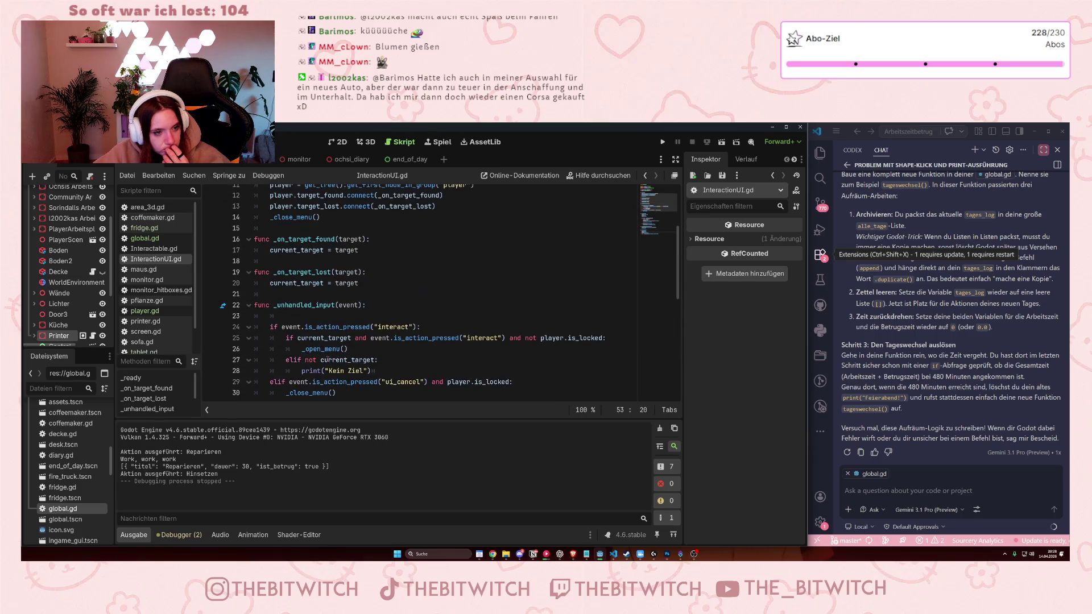
{"action": "scroll", "coordinate": [328, 359], "scroll_direction": "up", "scroll_amount": 3}
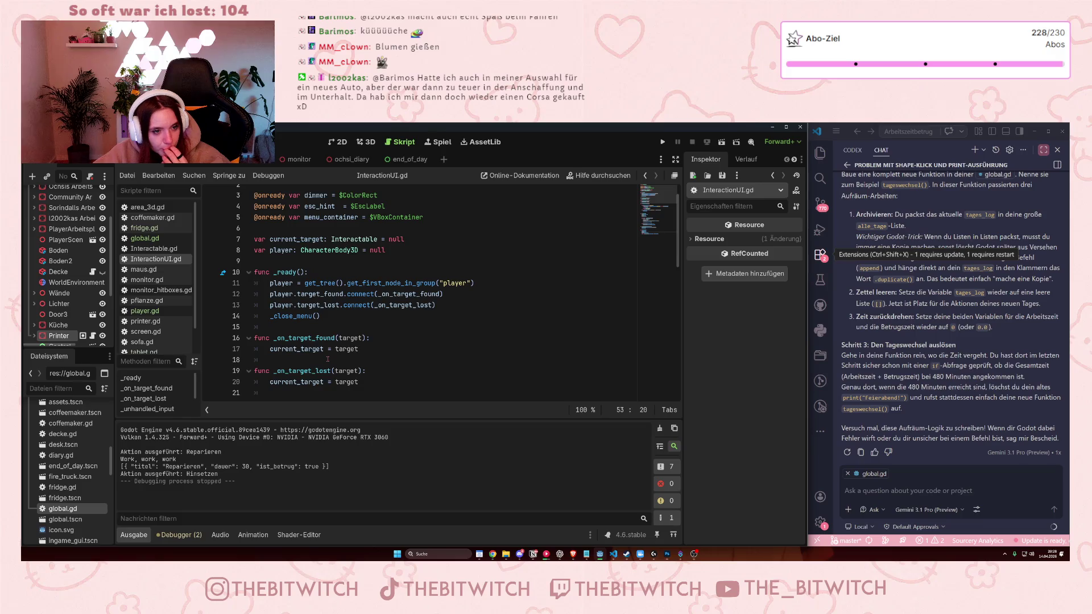
{"action": "scroll", "coordinate": [328, 359], "scroll_direction": "up", "scroll_amount": 1}
{"action": "scroll", "coordinate": [321, 358], "scroll_direction": "down", "scroll_amount": 7}
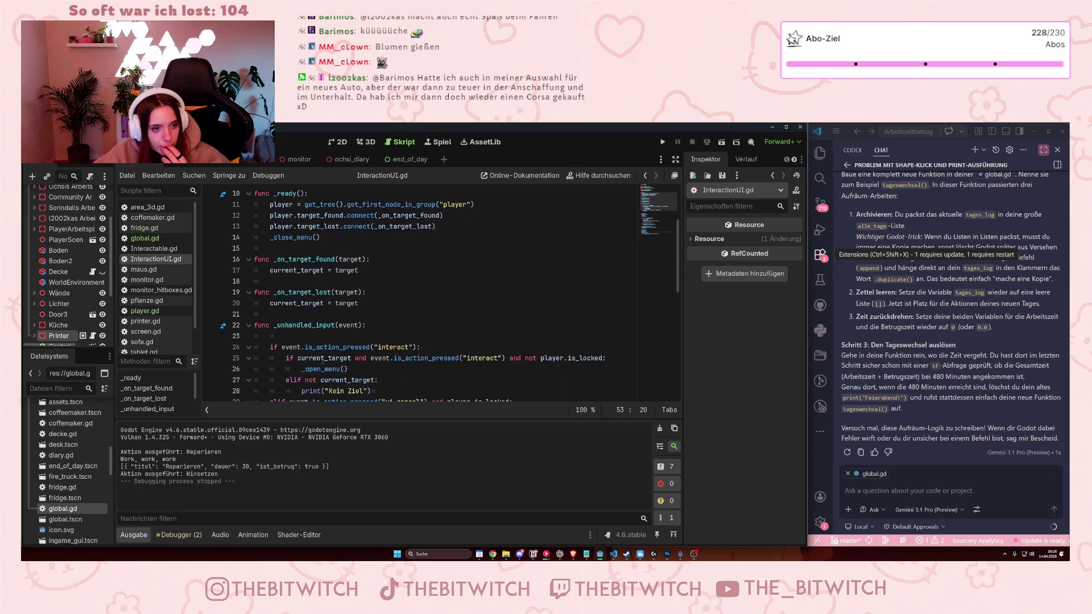
{"action": "scroll", "coordinate": [176, 334], "scroll_direction": "down", "scroll_amount": 2}
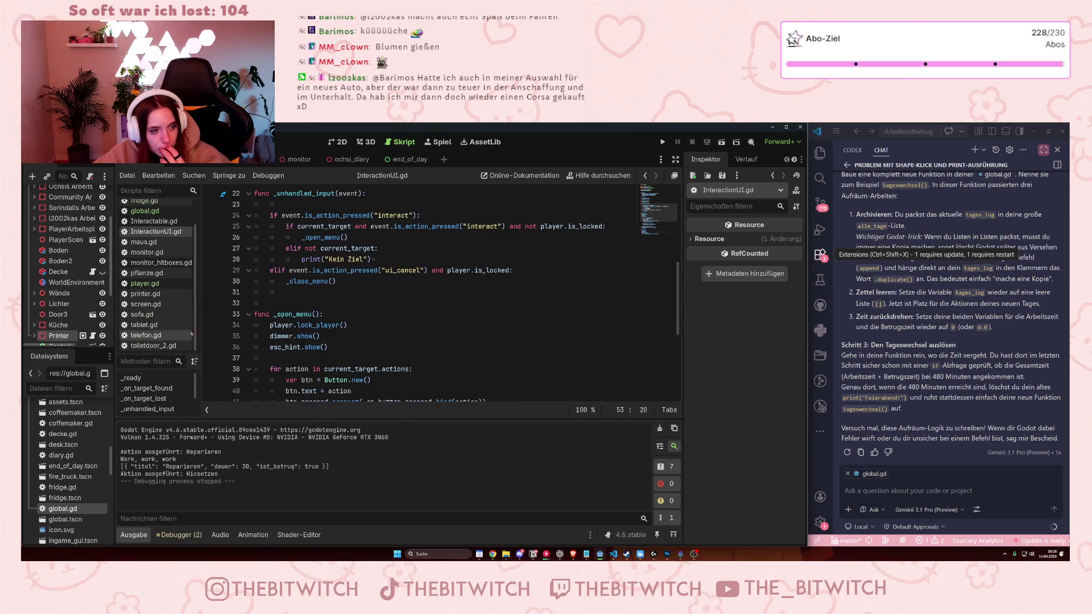
{"action": "scroll", "coordinate": [182, 329], "scroll_direction": "up", "scroll_amount": 2}
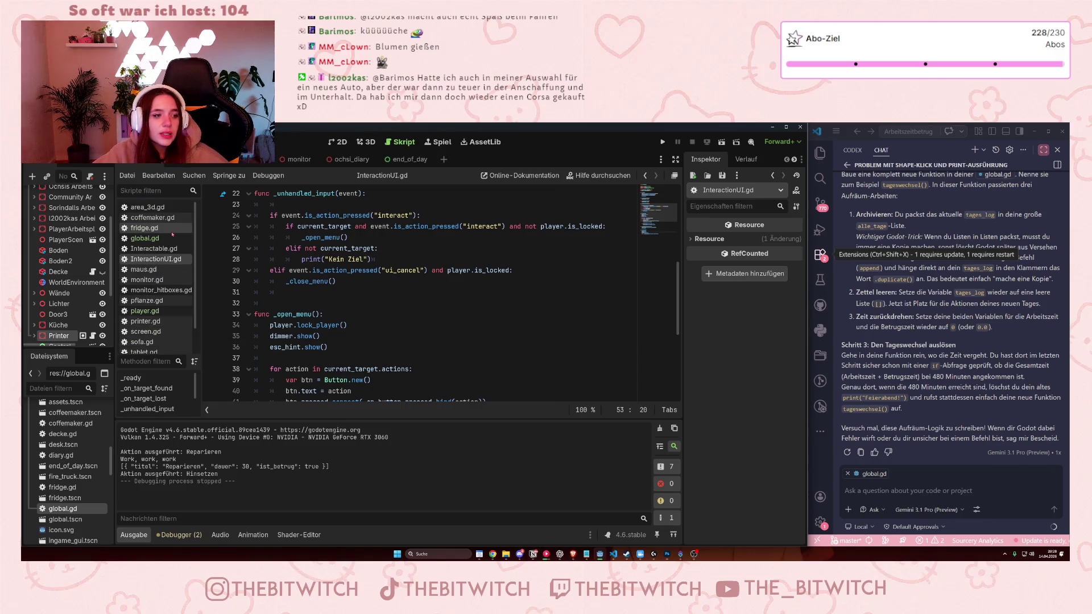
{"action": "scroll", "coordinate": [167, 310], "scroll_direction": "down", "scroll_amount": 2}
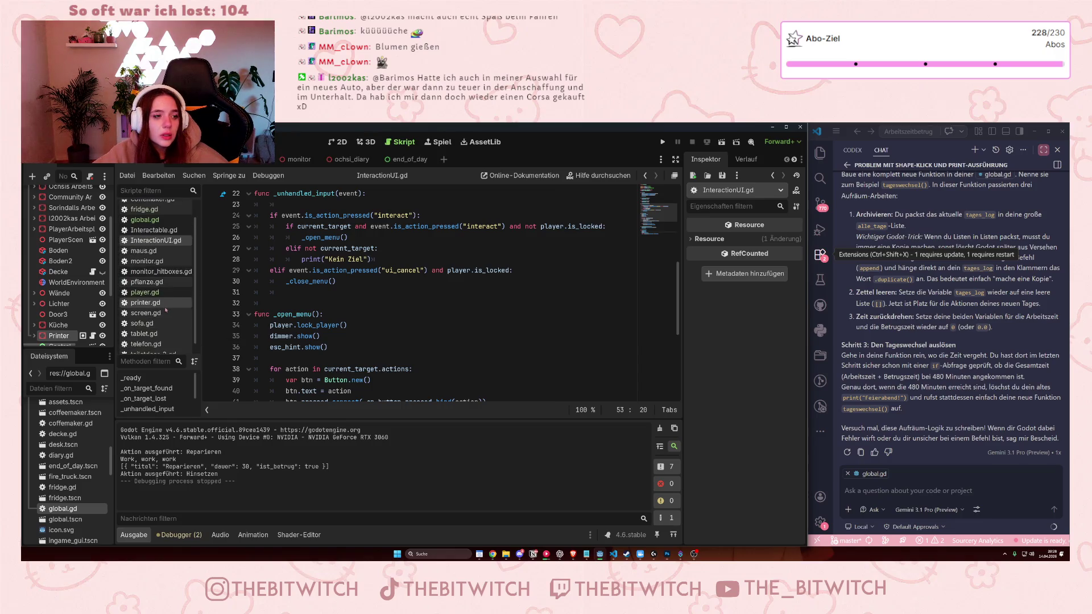
{"action": "left_click", "coordinate": [149, 292]}
{"action": "scroll", "coordinate": [402, 315], "scroll_direction": "down", "scroll_amount": 3}
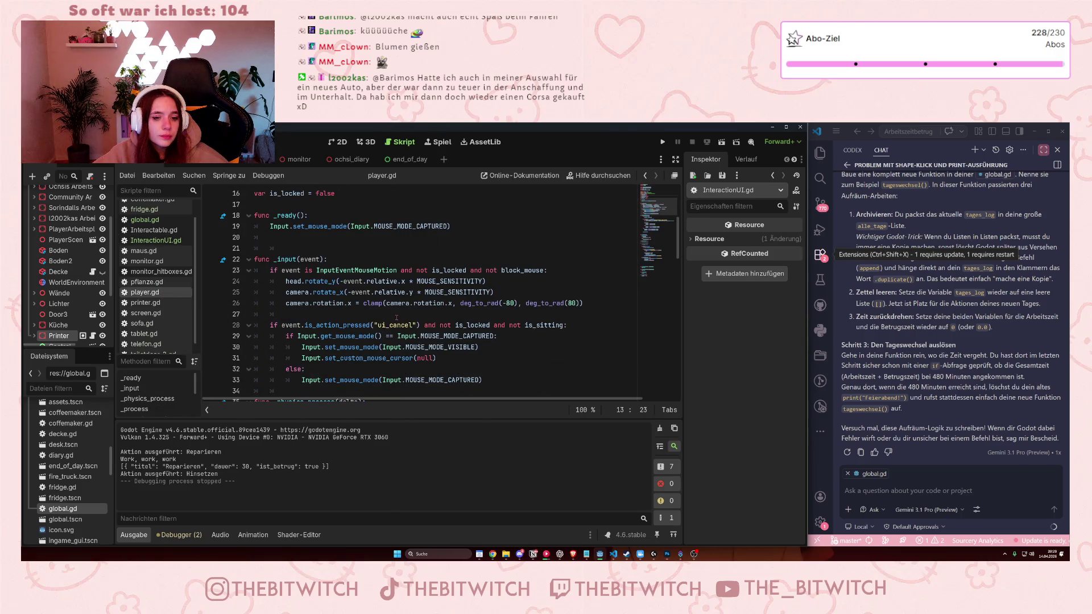
{"action": "left_click_drag", "start_coordinate": [433, 325], "coordinate": [521, 324]}
{"action": "left_click", "coordinate": [521, 325]}
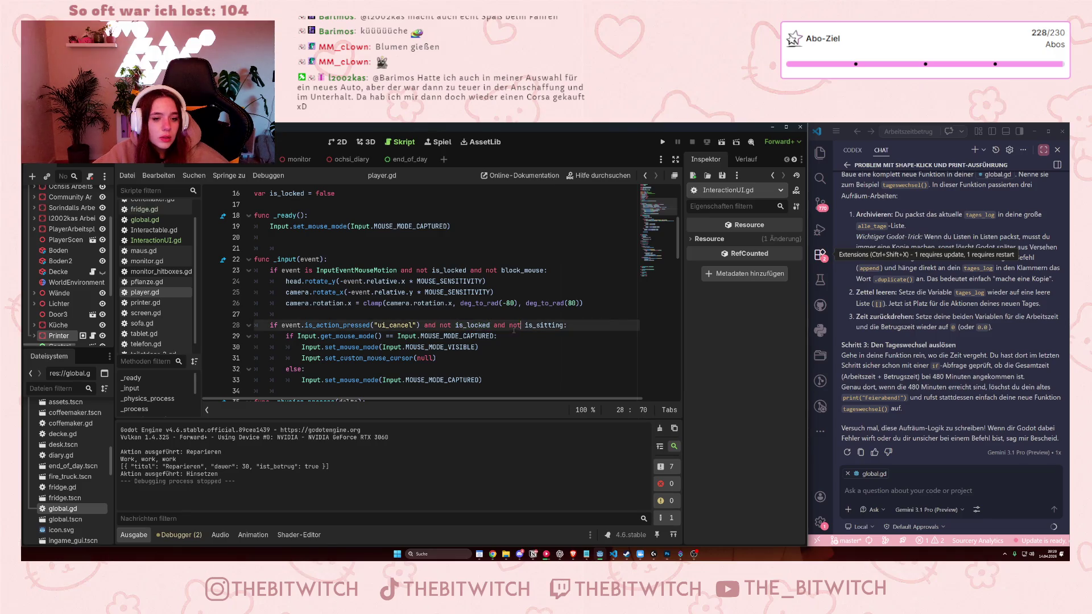
{"action": "scroll", "coordinate": [462, 350], "scroll_direction": "down", "scroll_amount": 3}
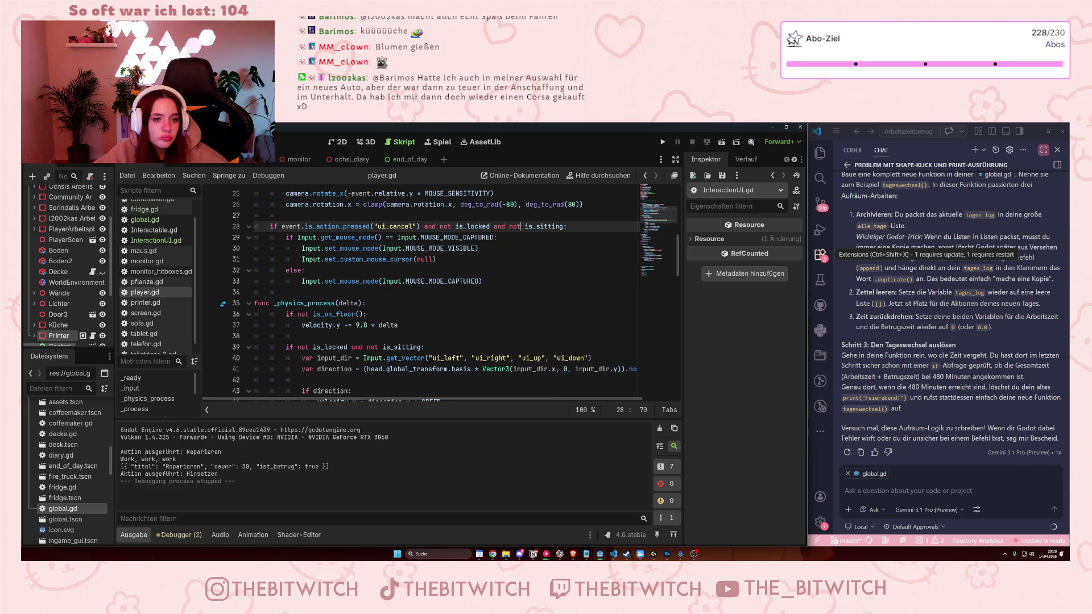
{"action": "scroll", "coordinate": [429, 248], "scroll_direction": "up", "scroll_amount": 4}
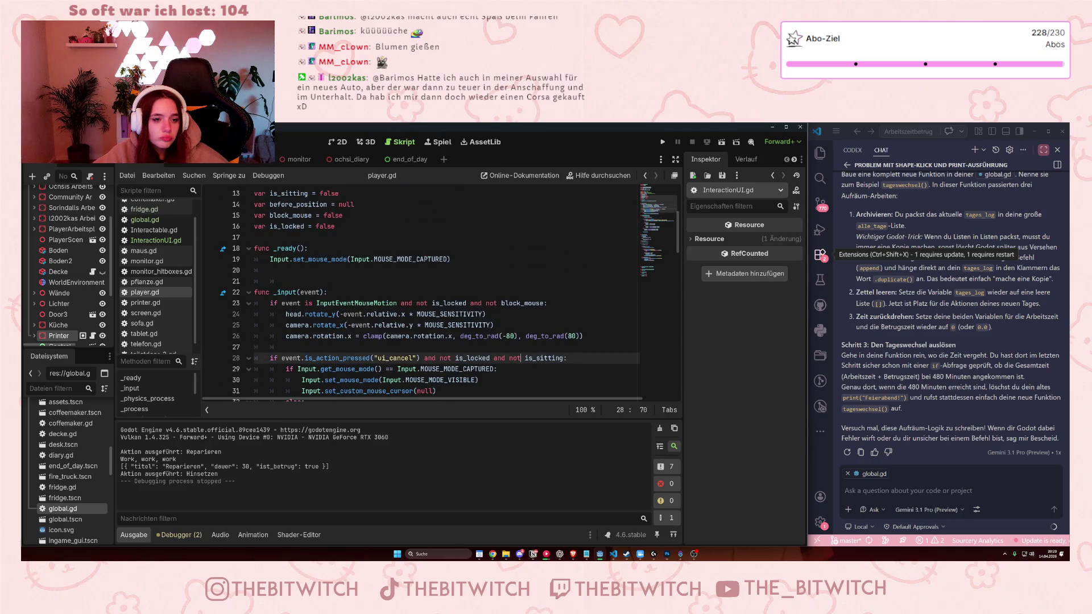
{"action": "scroll", "coordinate": [418, 268], "scroll_direction": "down", "scroll_amount": 1}
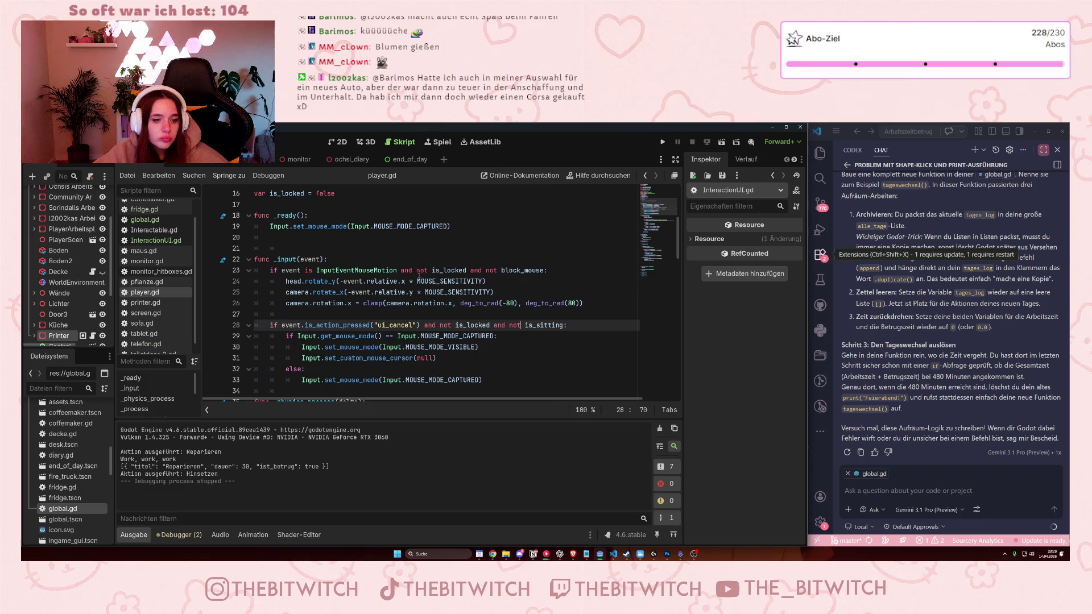
{"action": "scroll", "coordinate": [472, 313], "scroll_direction": "down", "scroll_amount": 9}
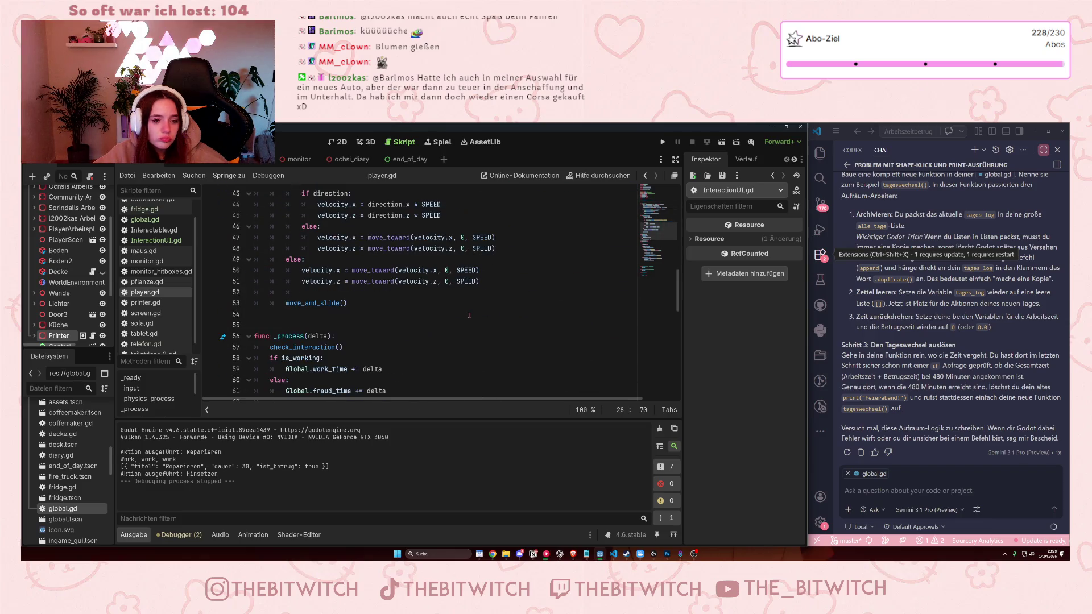
{"action": "scroll", "coordinate": [469, 314], "scroll_direction": "down", "scroll_amount": 8}
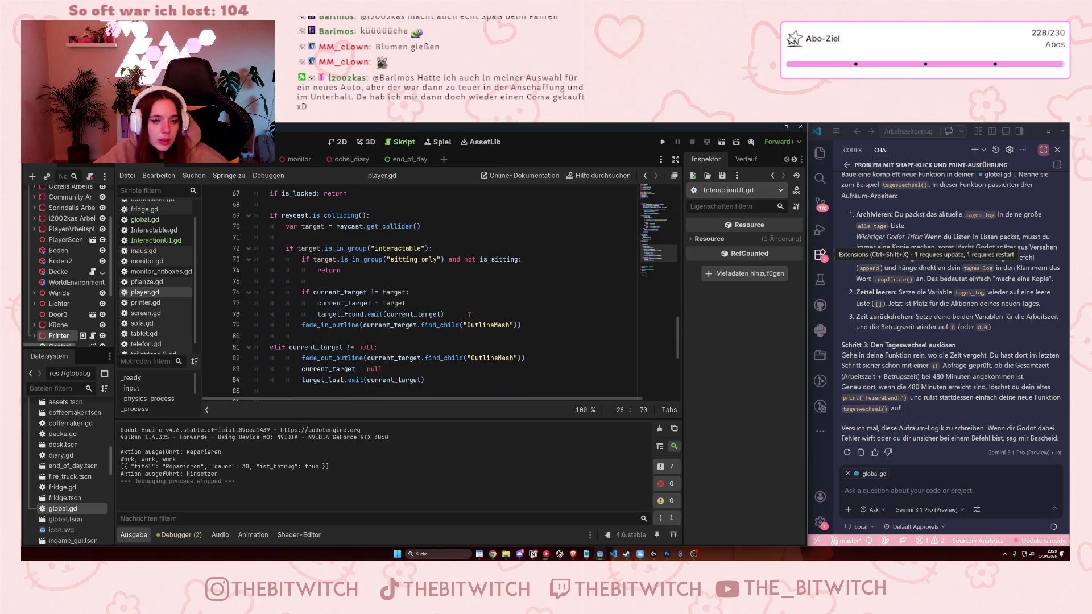
{"action": "scroll", "coordinate": [469, 315], "scroll_direction": "down", "scroll_amount": 8}
{"action": "scroll", "coordinate": [472, 324], "scroll_direction": "up", "scroll_amount": 9}
{"action": "scroll", "coordinate": [472, 323], "scroll_direction": "up", "scroll_amount": 8}
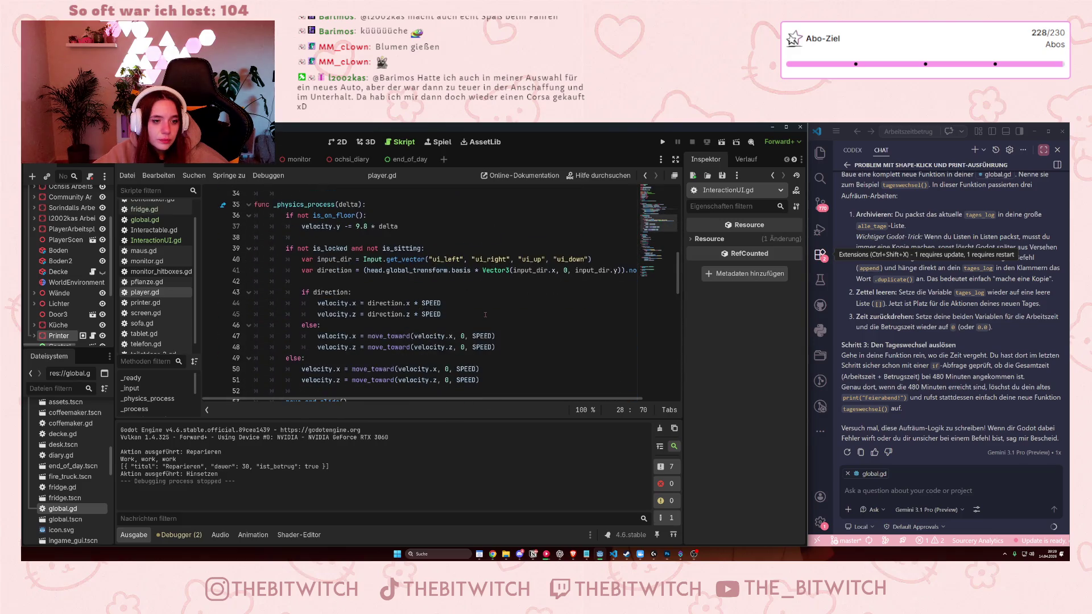
{"action": "scroll", "coordinate": [485, 315], "scroll_direction": "up", "scroll_amount": 4}
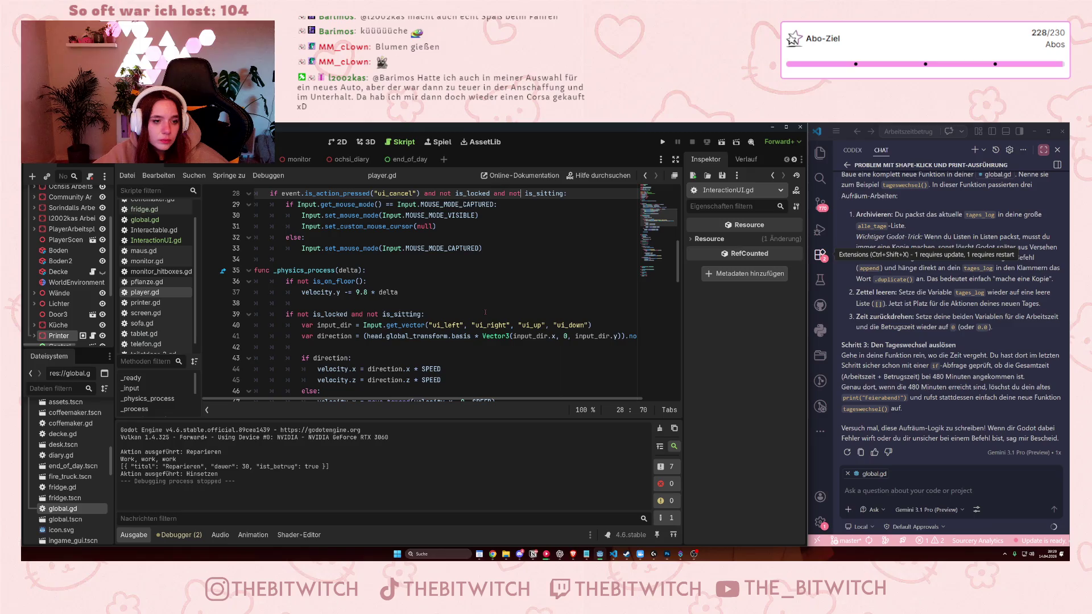
{"action": "scroll", "coordinate": [485, 312], "scroll_direction": "down", "scroll_amount": 9}
{"action": "scroll", "coordinate": [486, 306], "scroll_direction": "down", "scroll_amount": 9}
{"action": "scroll", "coordinate": [481, 307], "scroll_direction": "down", "scroll_amount": 1}
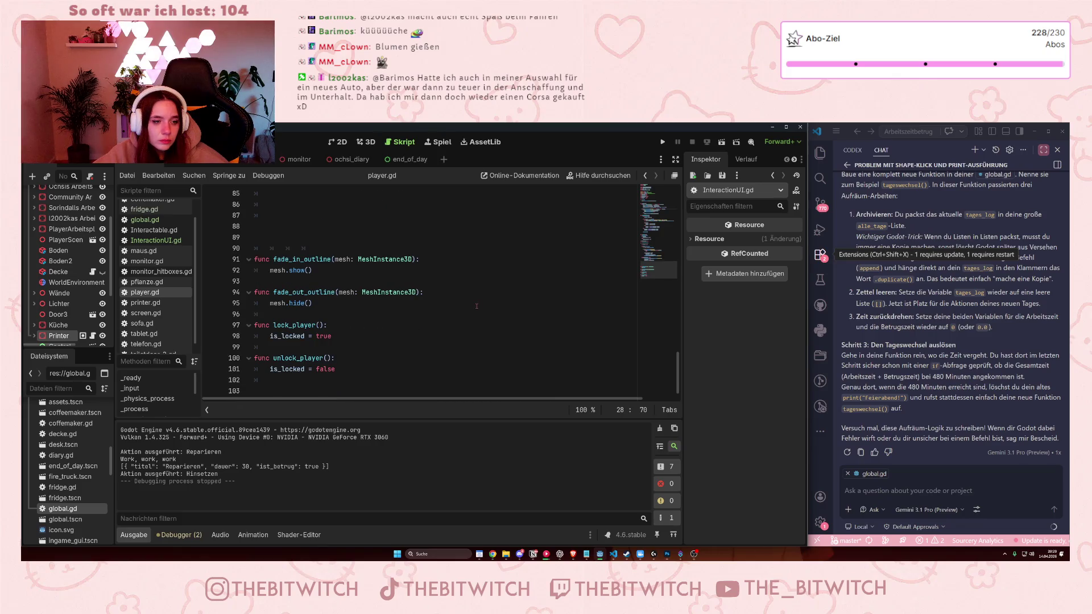
{"action": "scroll", "coordinate": [477, 306], "scroll_direction": "up", "scroll_amount": 16}
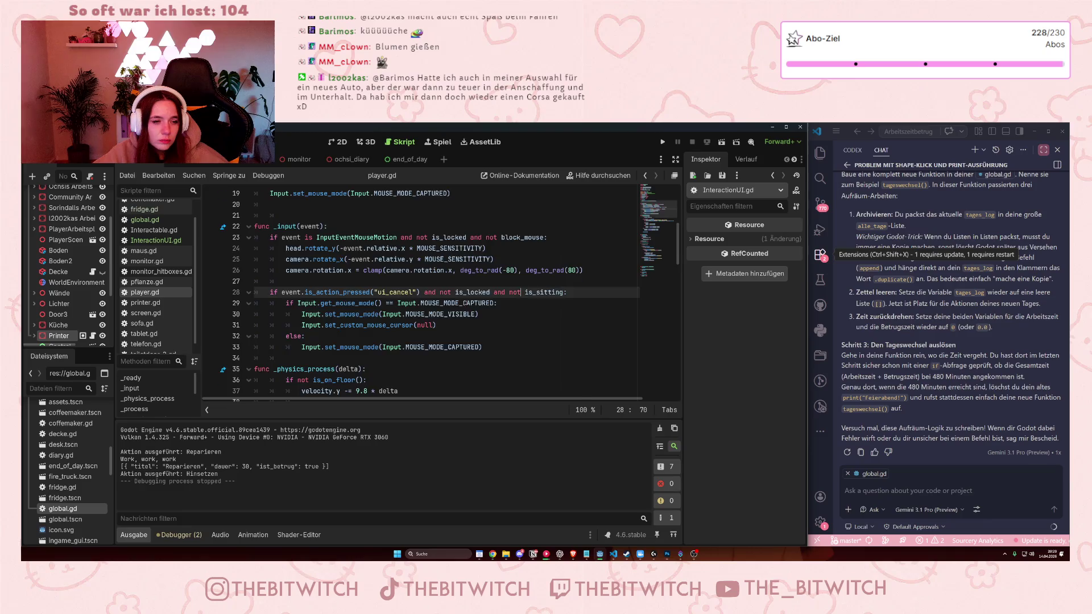
{"action": "scroll", "coordinate": [463, 303], "scroll_direction": "up", "scroll_amount": 5}
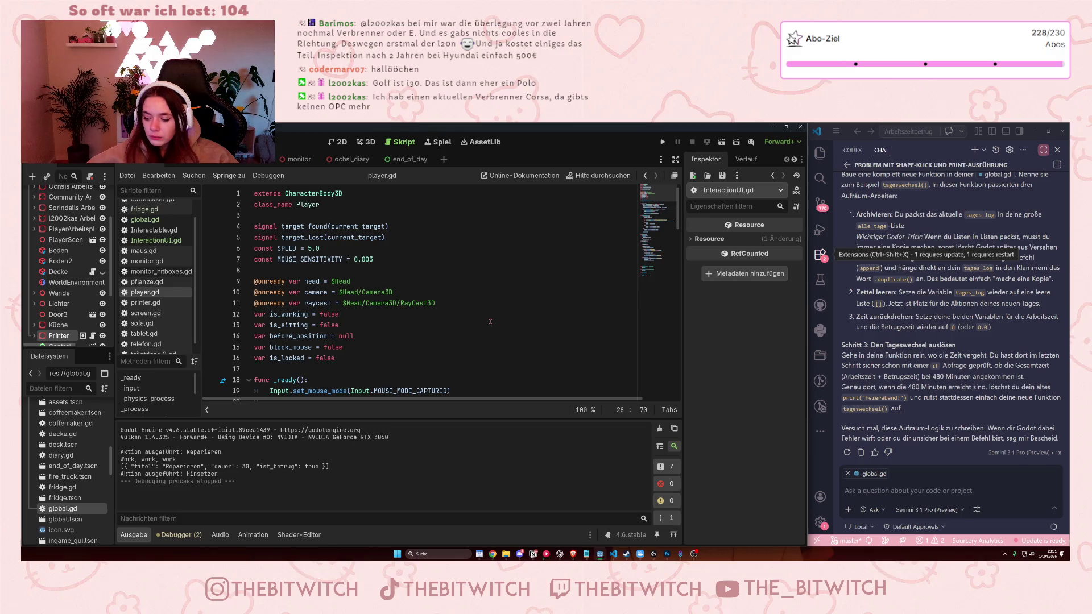
{"action": "scroll", "coordinate": [490, 322], "scroll_direction": "down", "scroll_amount": 3}
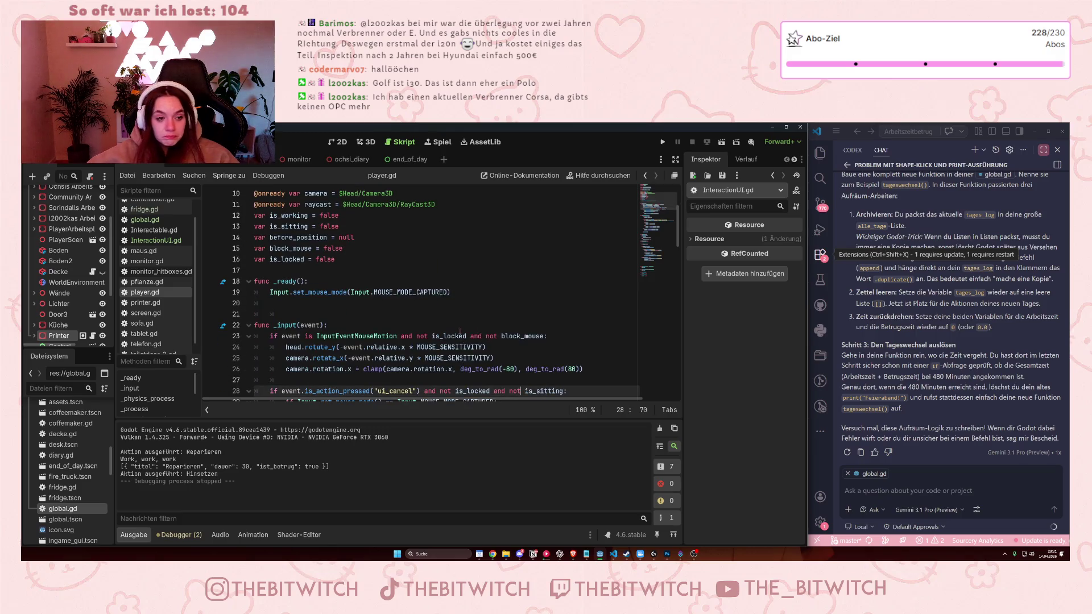
{"action": "scroll", "coordinate": [460, 331], "scroll_direction": "down", "scroll_amount": 2}
{"action": "scroll", "coordinate": [451, 328], "scroll_direction": "down", "scroll_amount": 2}
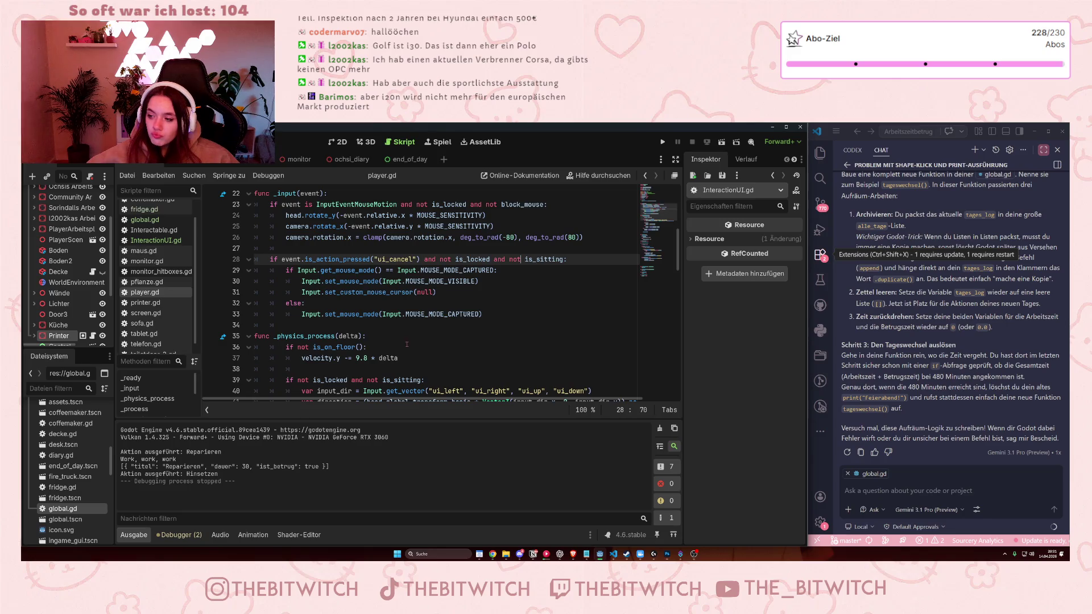
{"action": "mouse_move", "coordinate": [412, 321]}
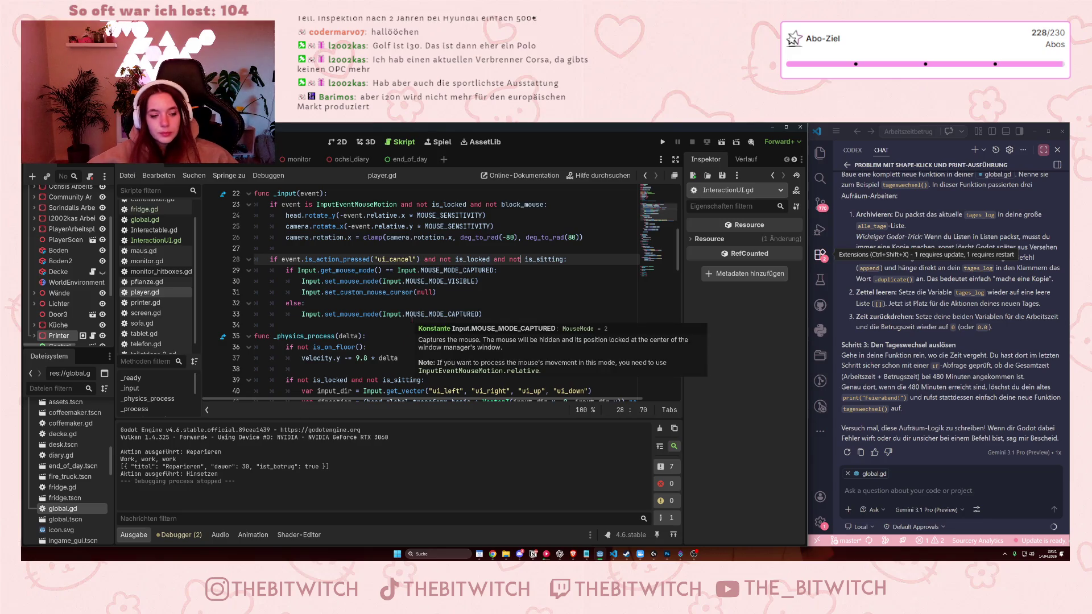
{"action": "scroll", "coordinate": [405, 332], "scroll_direction": "down", "scroll_amount": 3}
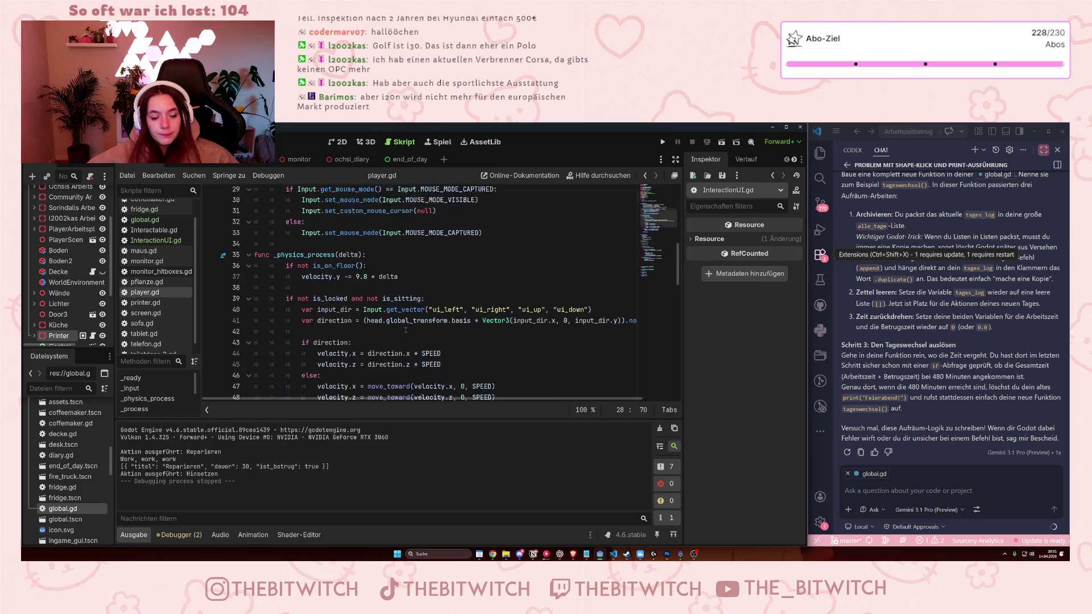
{"action": "scroll", "coordinate": [405, 330], "scroll_direction": "down", "scroll_amount": 4}
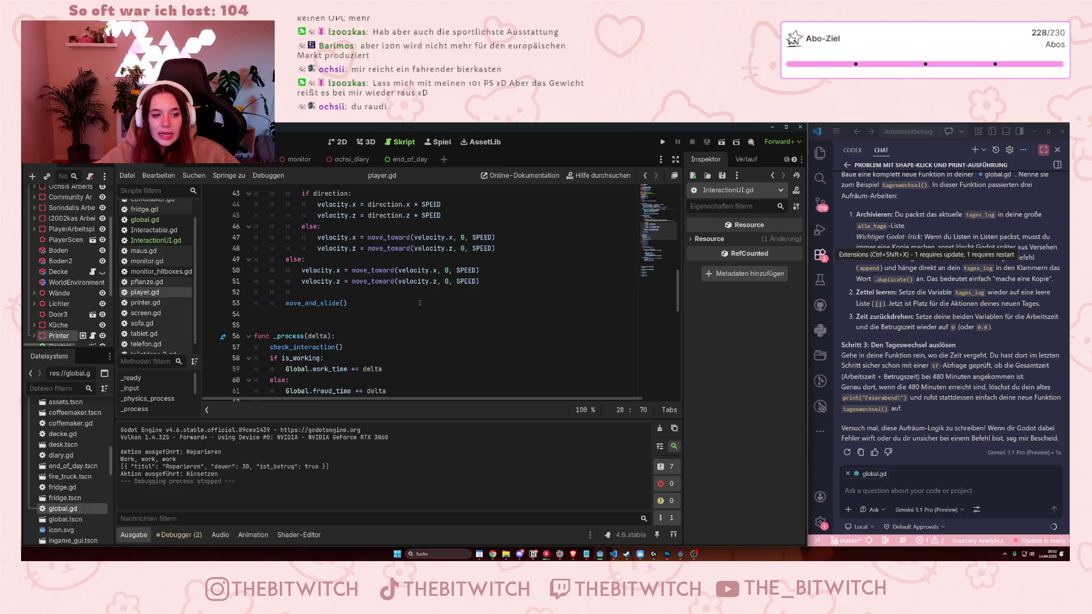
Delete the extra blank lines above func fade_in_outline in player.gd.
{"action": "scroll", "coordinate": [408, 315], "scroll_direction": "down", "scroll_amount": 5}
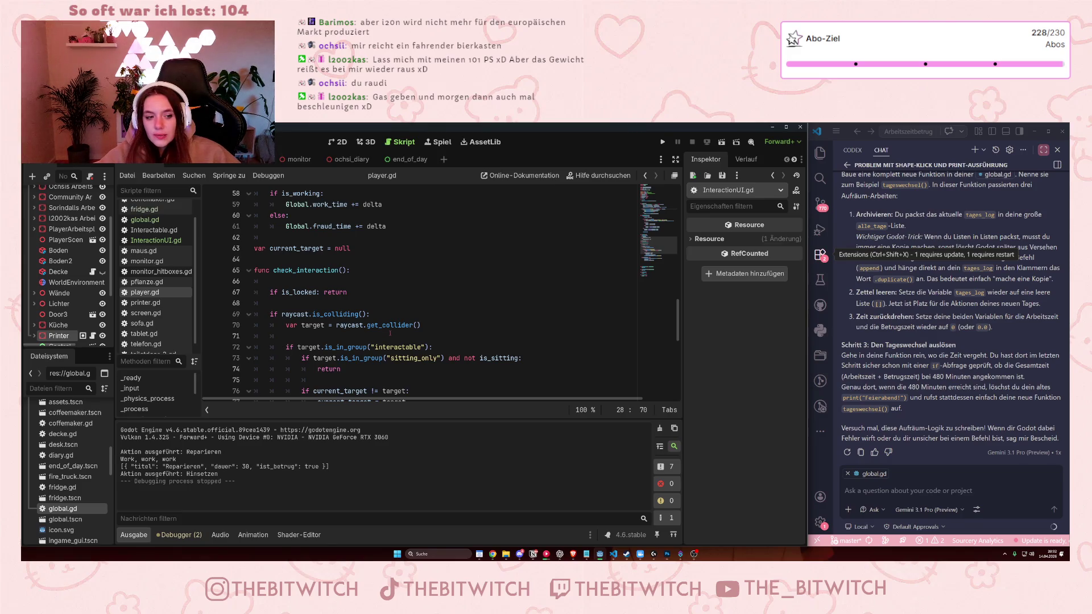
{"action": "scroll", "coordinate": [390, 334], "scroll_direction": "down", "scroll_amount": 5}
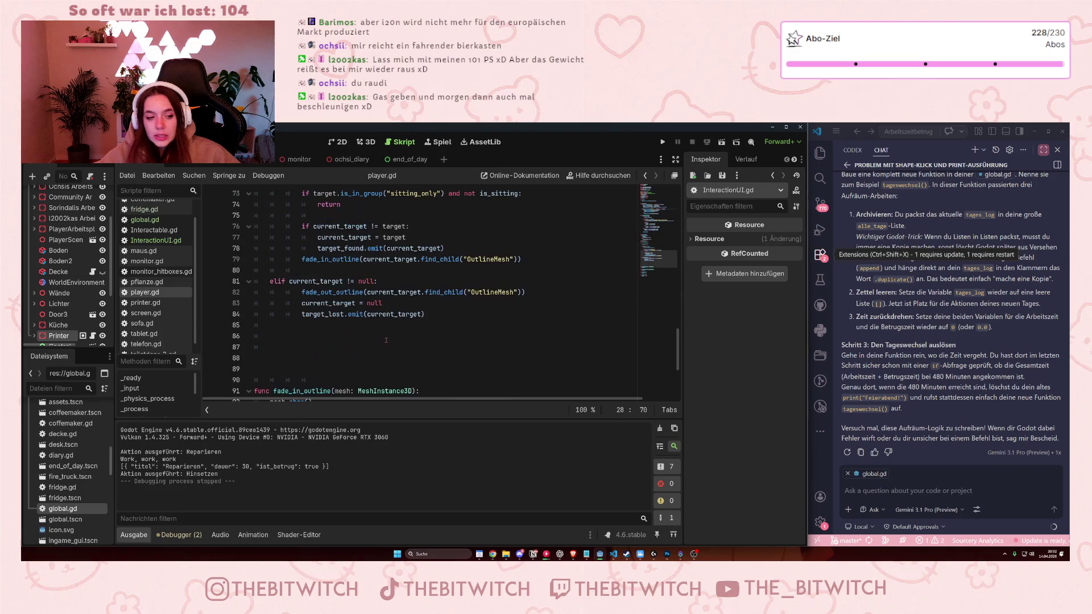
{"action": "left_click_drag", "start_coordinate": [267, 368], "coordinate": [243, 327]}
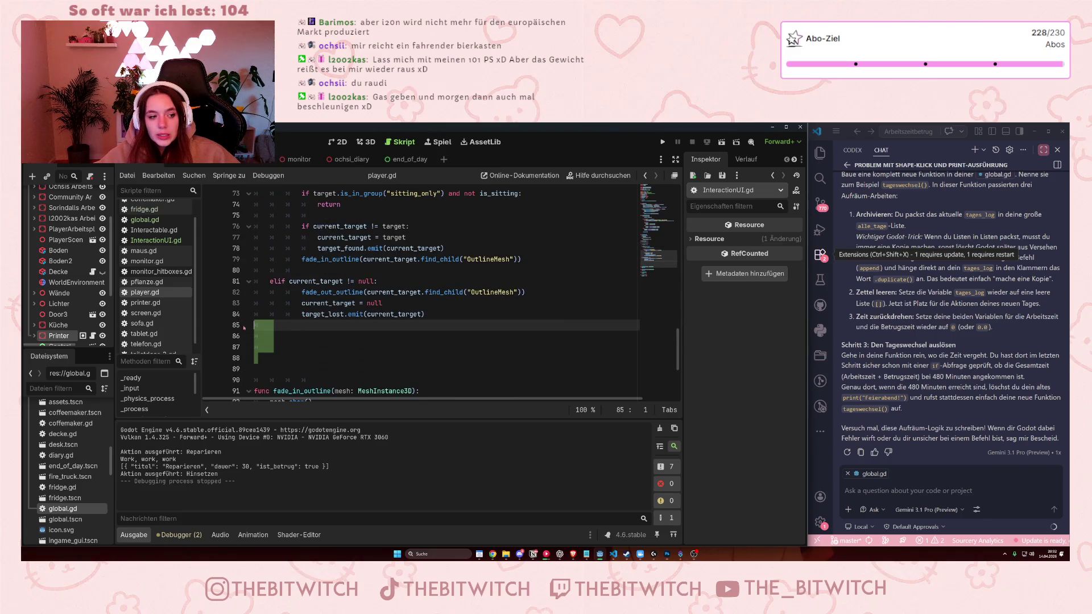
{"action": "key", "text": "BackSpace"}
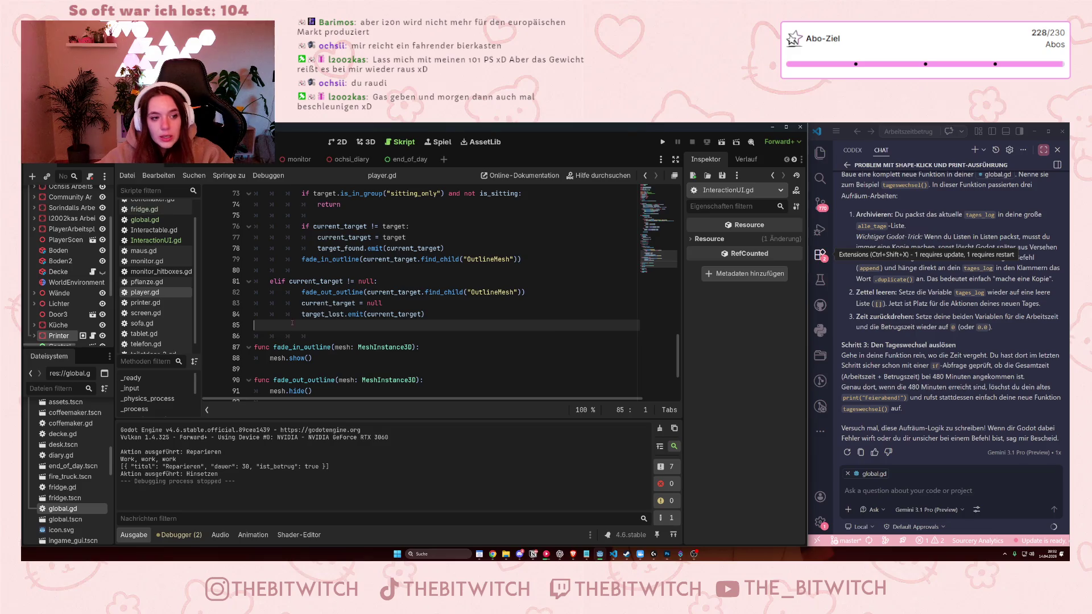
{"action": "left_click", "coordinate": [240, 340]}
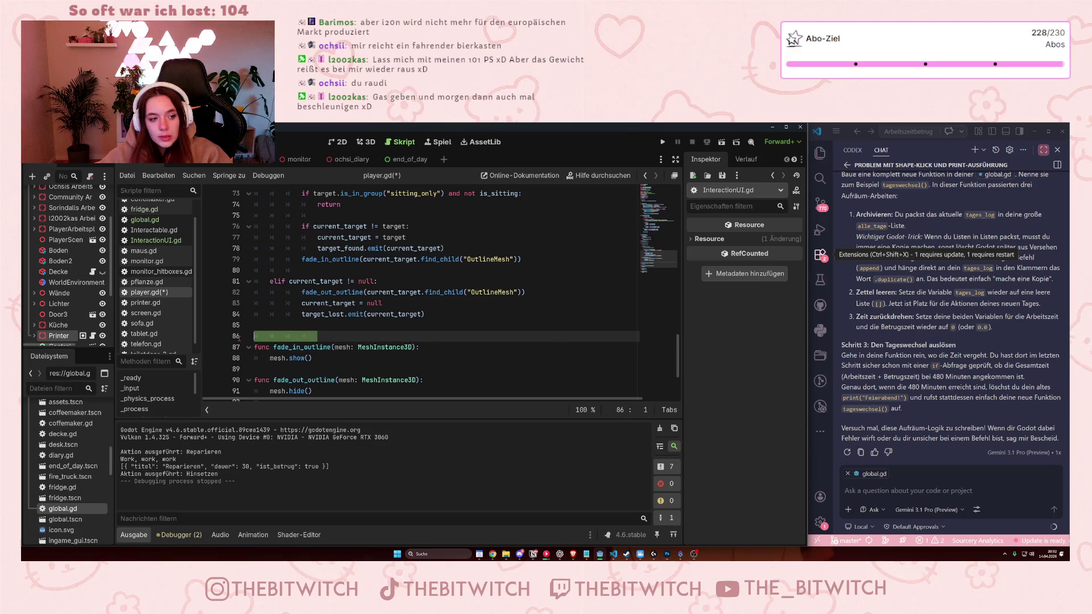
{"action": "scroll", "coordinate": [369, 352], "scroll_direction": "up", "scroll_amount": 6}
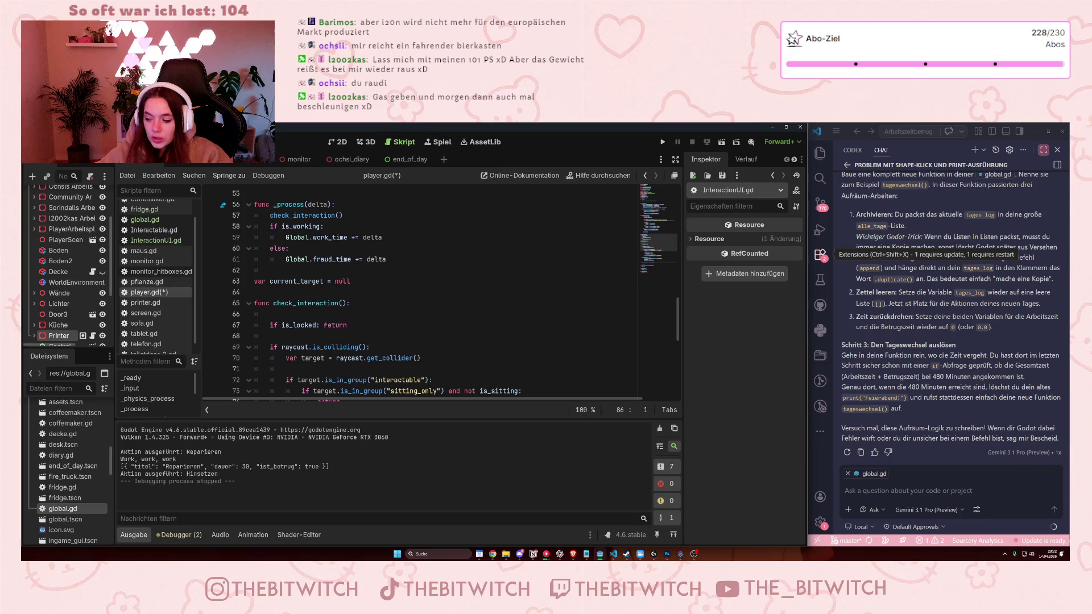
{"action": "scroll", "coordinate": [440, 301], "scroll_direction": "down", "scroll_amount": 6}
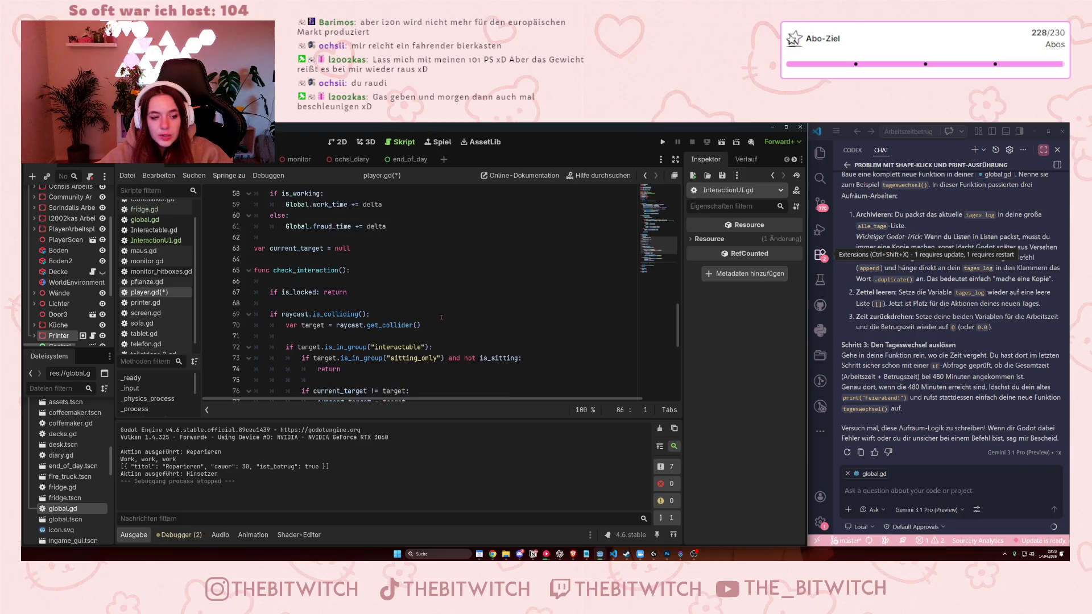
{"action": "scroll", "coordinate": [426, 311], "scroll_direction": "up", "scroll_amount": 12}
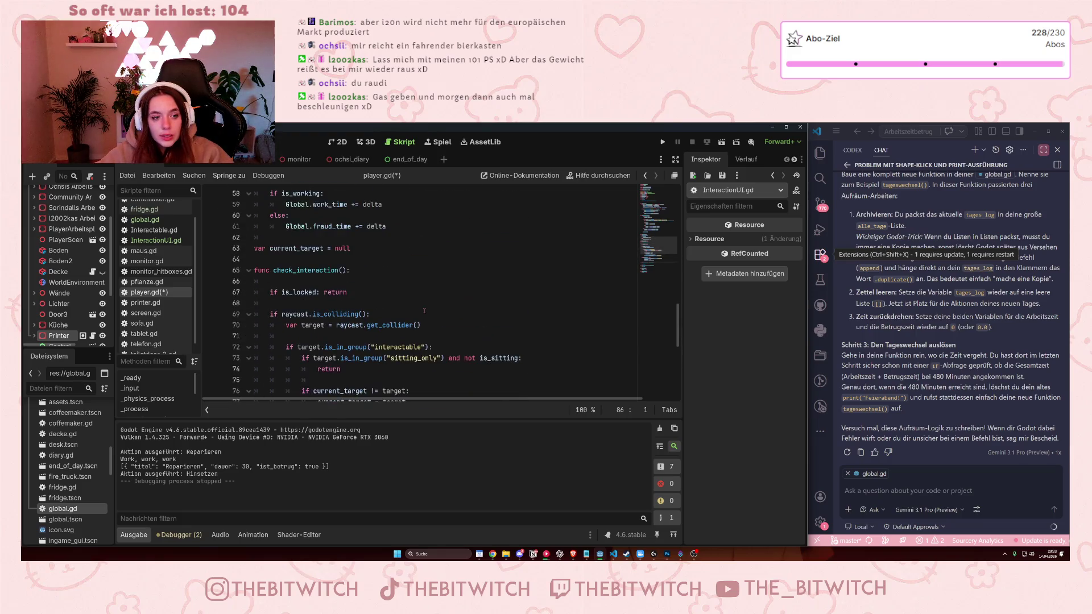
Switch the script editor to InteractionUI.gd and view its _open_menu function.
{"action": "scroll", "coordinate": [325, 280], "scroll_direction": "up", "scroll_amount": 2}
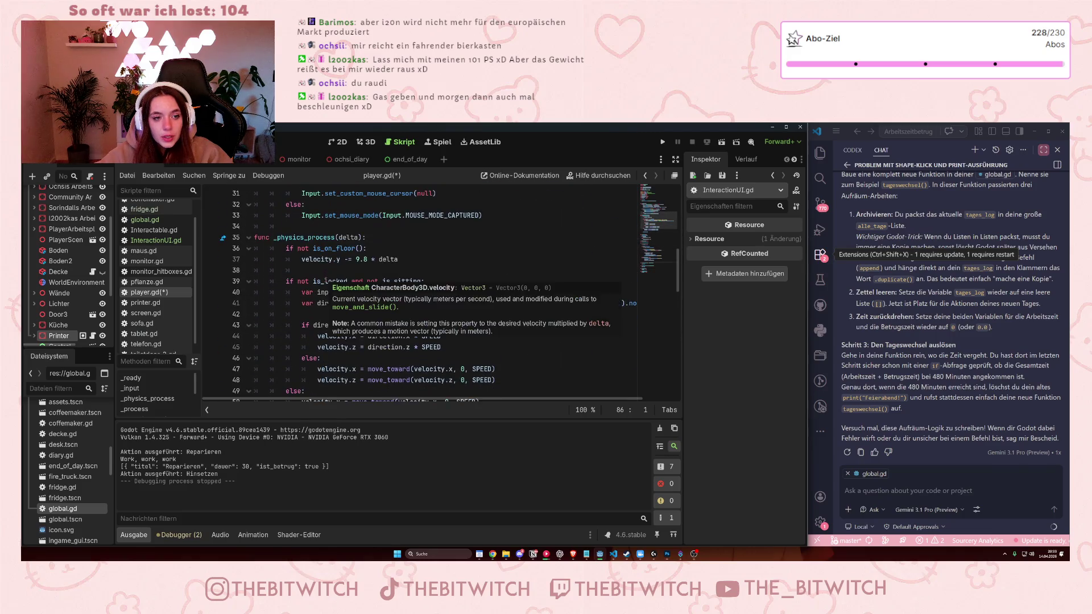
{"action": "scroll", "coordinate": [324, 281], "scroll_direction": "up", "scroll_amount": 2}
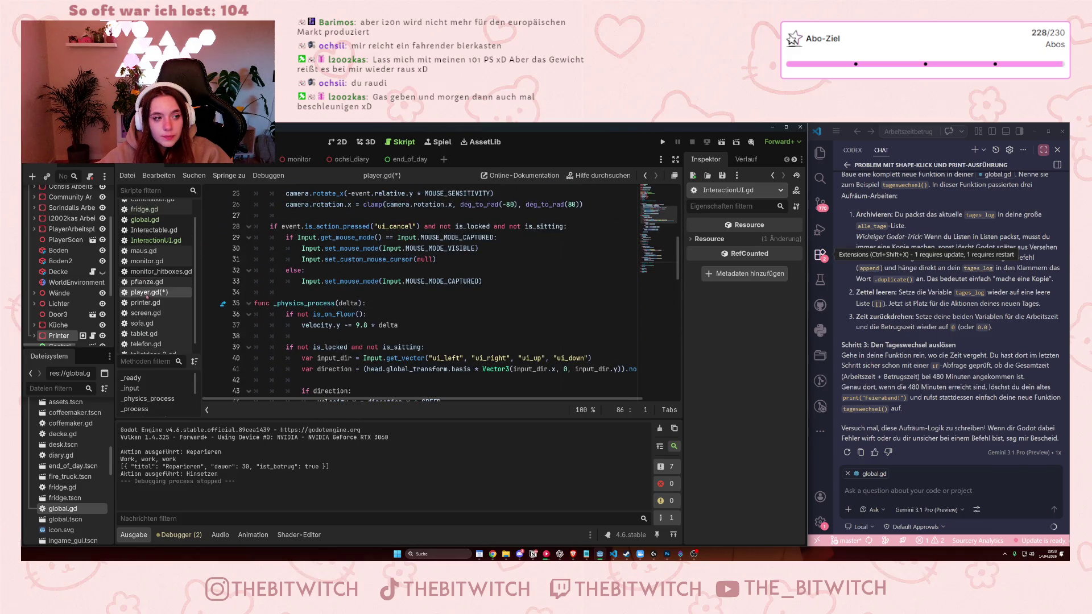
{"action": "scroll", "coordinate": [149, 293], "scroll_direction": "up", "scroll_amount": 2}
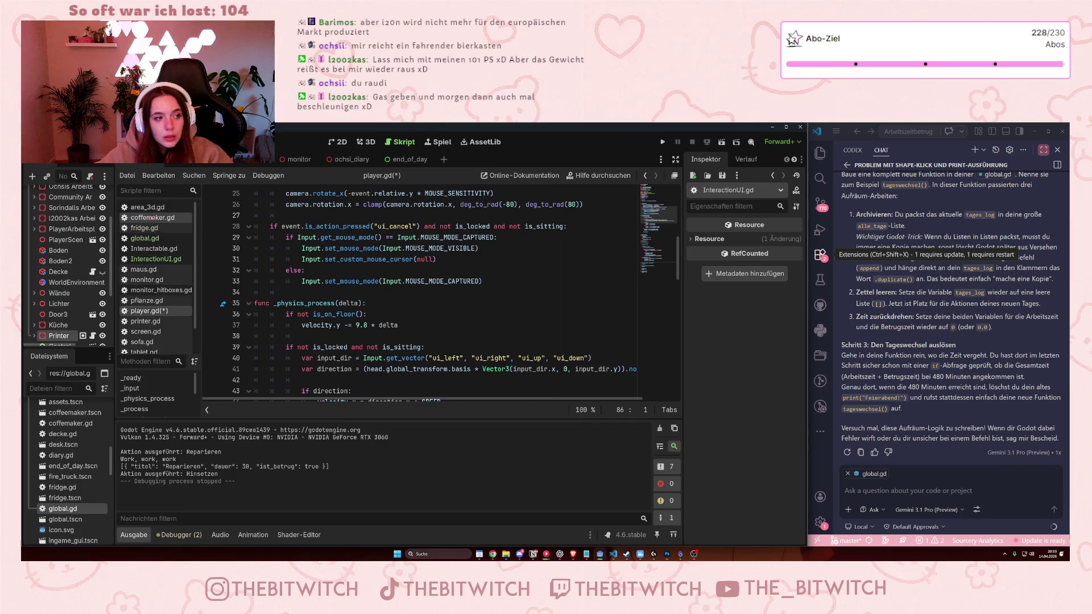
{"action": "left_click", "coordinate": [155, 258]}
{"action": "scroll", "coordinate": [288, 314], "scroll_direction": "down", "scroll_amount": 2}
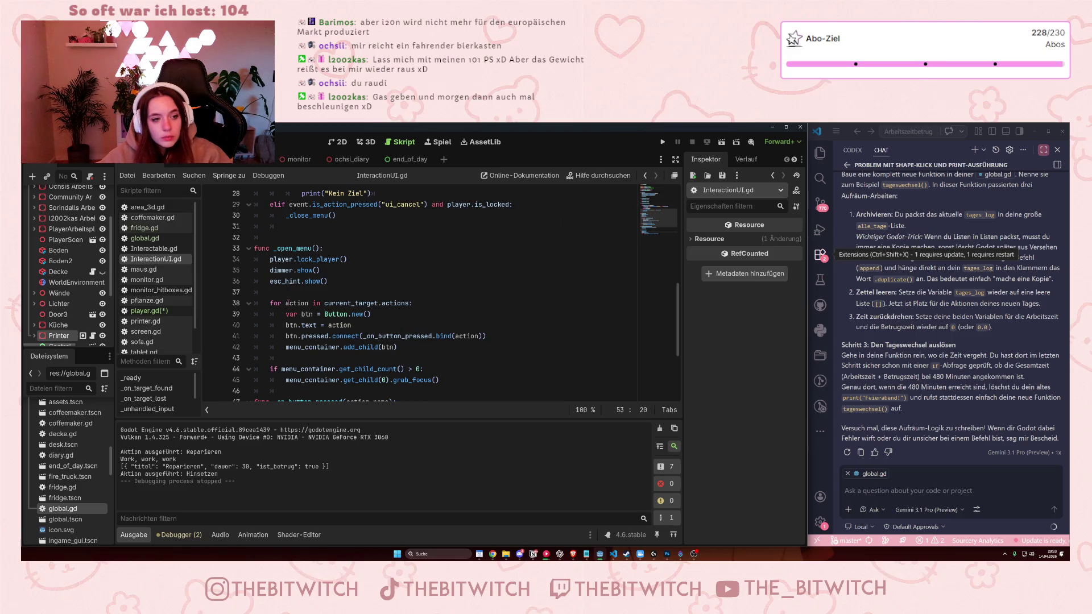
{"action": "scroll", "coordinate": [289, 303], "scroll_direction": "down", "scroll_amount": 3}
{"action": "scroll", "coordinate": [289, 303], "scroll_direction": "down", "scroll_amount": 1}
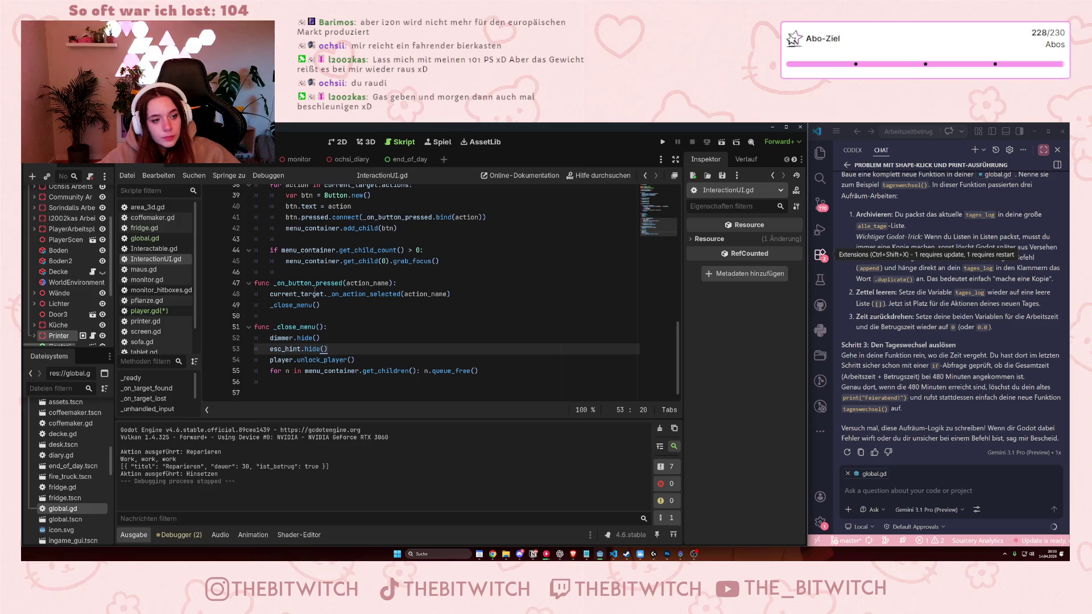
{"action": "left_click", "coordinate": [305, 305]}
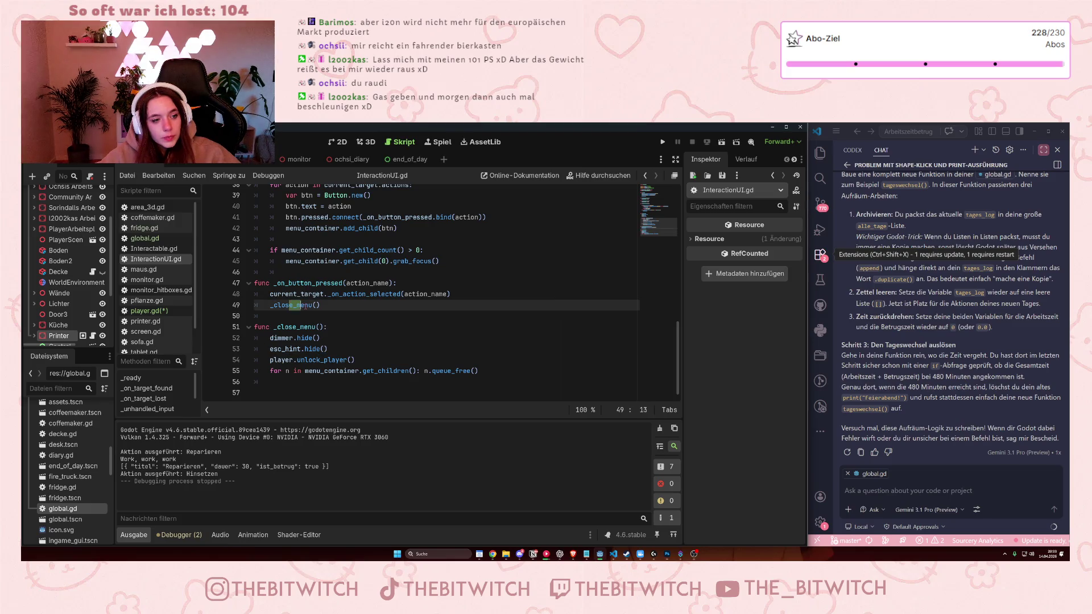
{"action": "scroll", "coordinate": [303, 305], "scroll_direction": "up", "scroll_amount": 5}
{"action": "scroll", "coordinate": [377, 317], "scroll_direction": "up", "scroll_amount": 2}
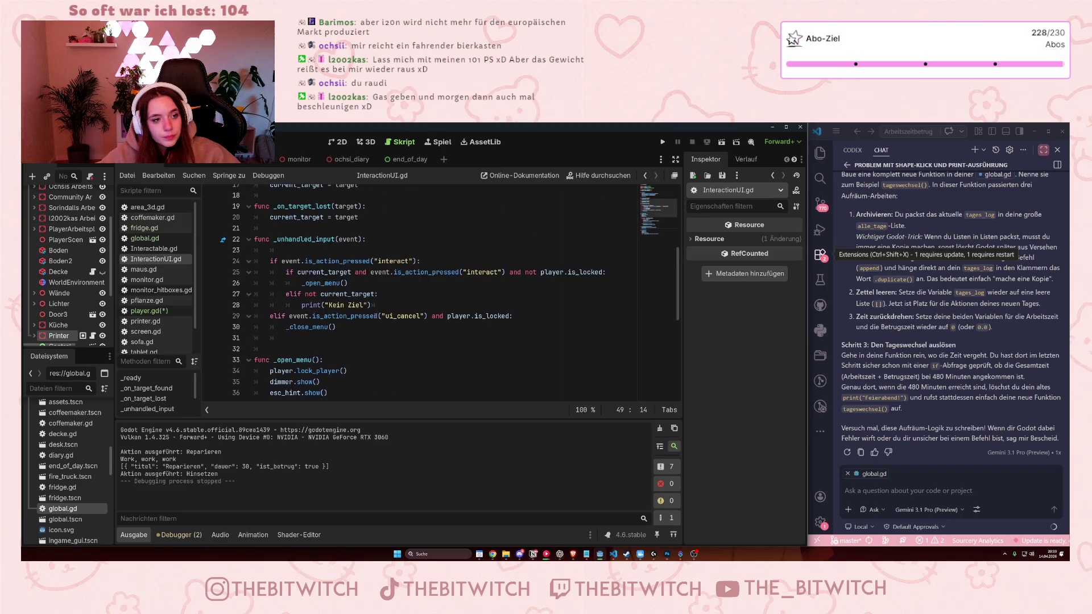
{"action": "left_click_drag", "start_coordinate": [306, 316], "coordinate": [486, 316]}
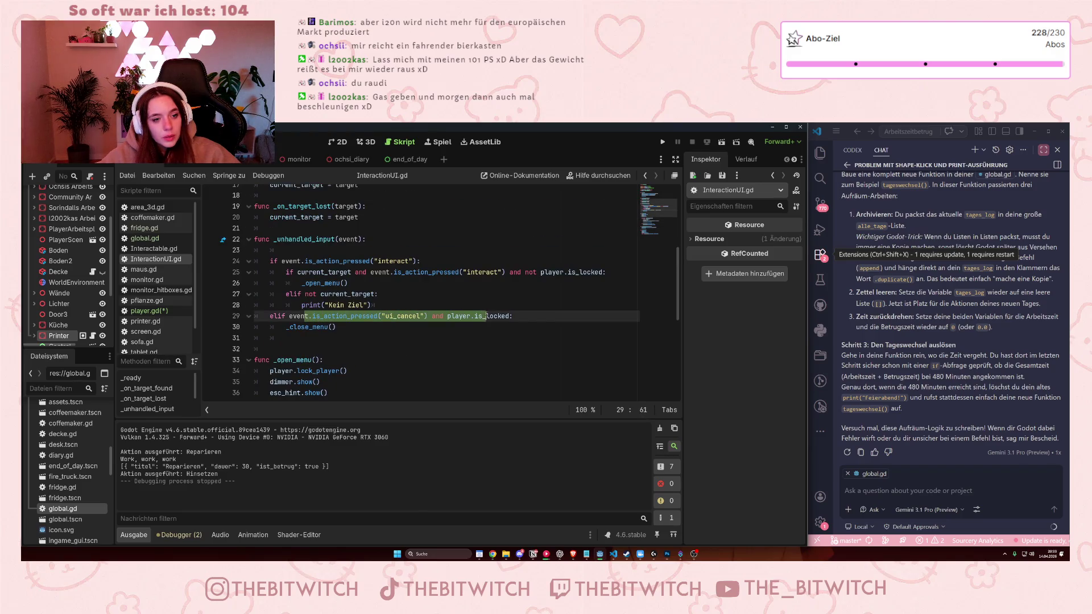
{"action": "left_click", "coordinate": [486, 316]}
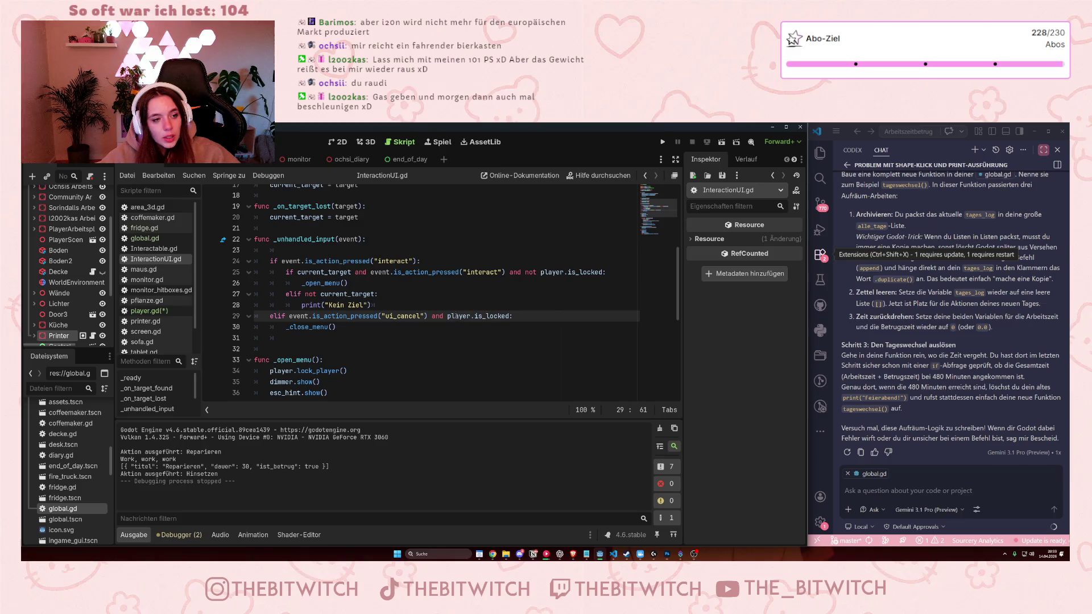
{"action": "scroll", "coordinate": [310, 282], "scroll_direction": "down", "scroll_amount": 1}
{"action": "left_click", "coordinate": [352, 337]}
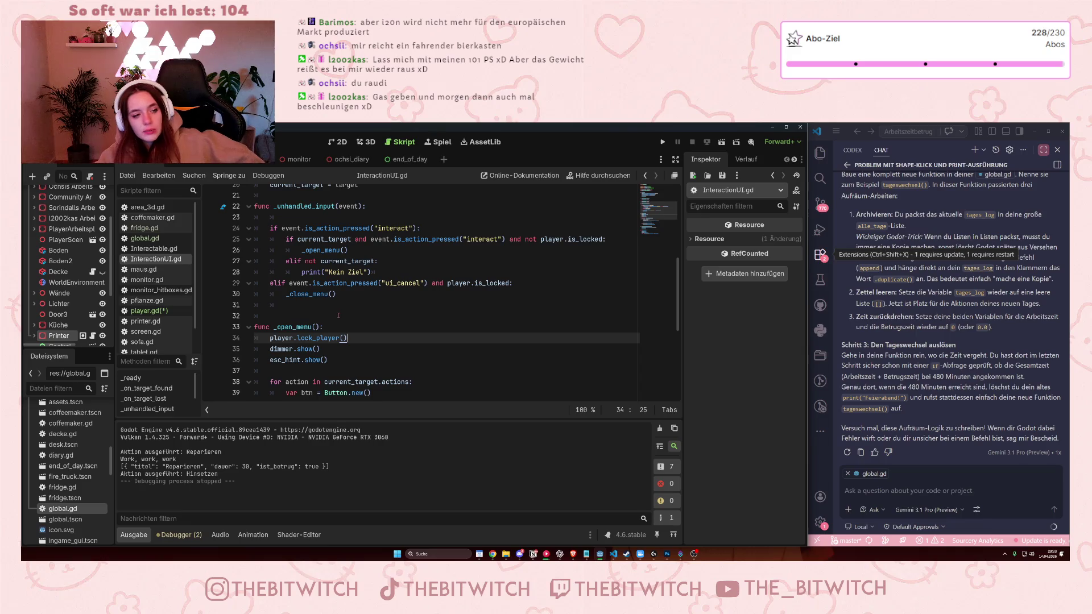
{"action": "scroll", "coordinate": [338, 315], "scroll_direction": "down", "scroll_amount": 3}
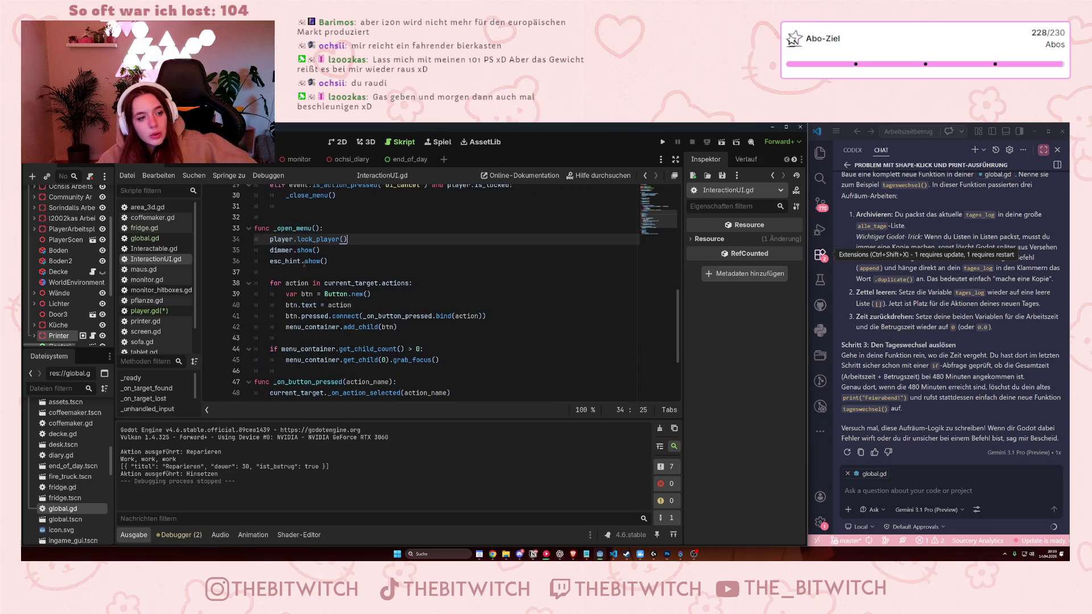
{"action": "scroll", "coordinate": [274, 343], "scroll_direction": "down", "scroll_amount": 3}
{"action": "left_click_drag", "start_coordinate": [274, 343], "coordinate": [326, 359]}
{"action": "left_click", "coordinate": [327, 360]}
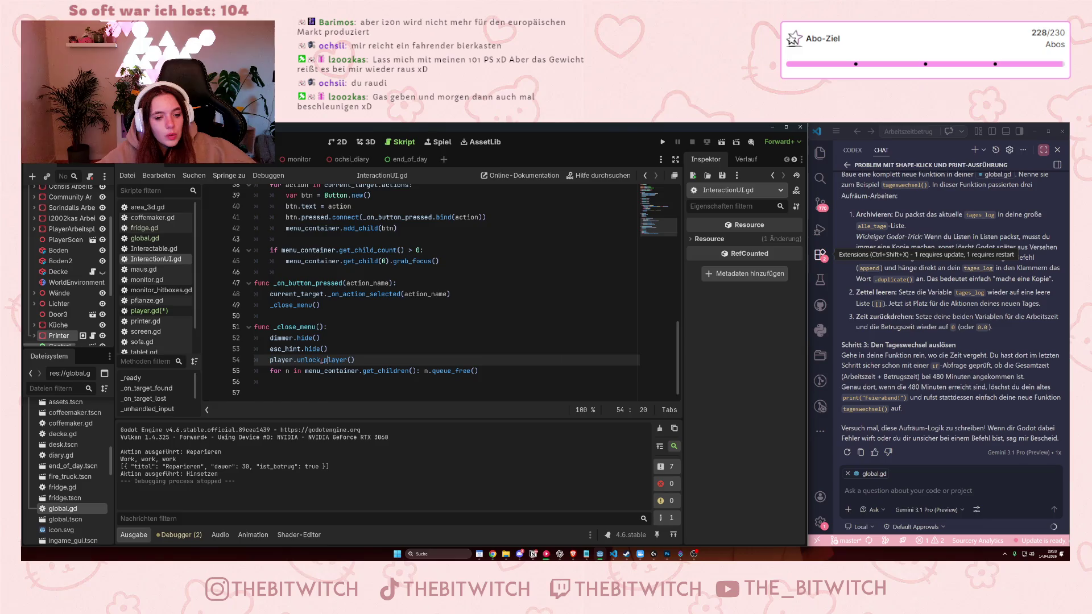
{"action": "scroll", "coordinate": [327, 360], "scroll_direction": "up", "scroll_amount": 5}
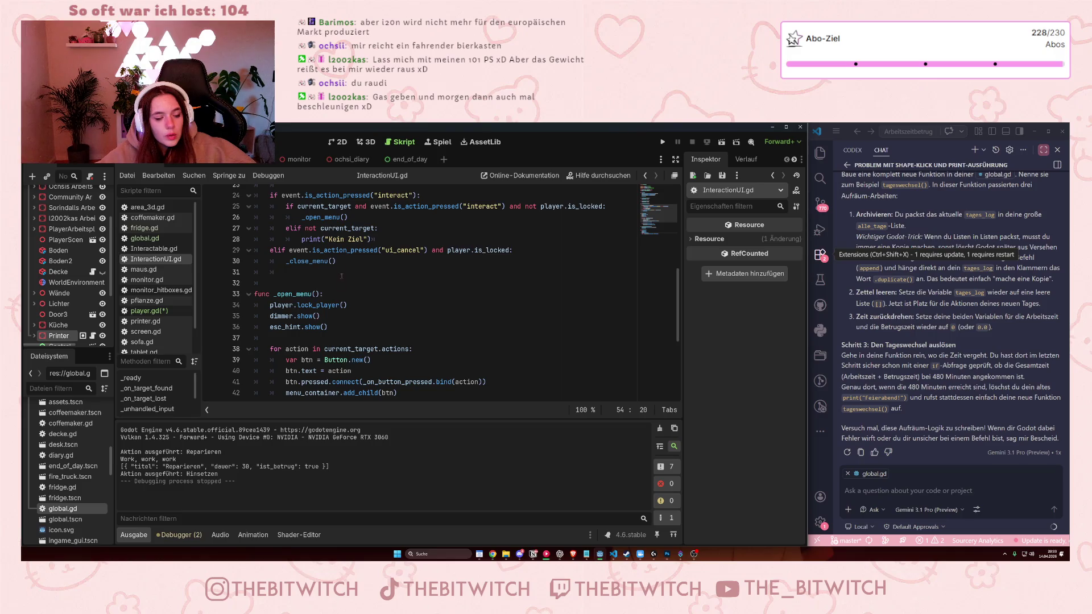
{"action": "left_click", "coordinate": [341, 257]}
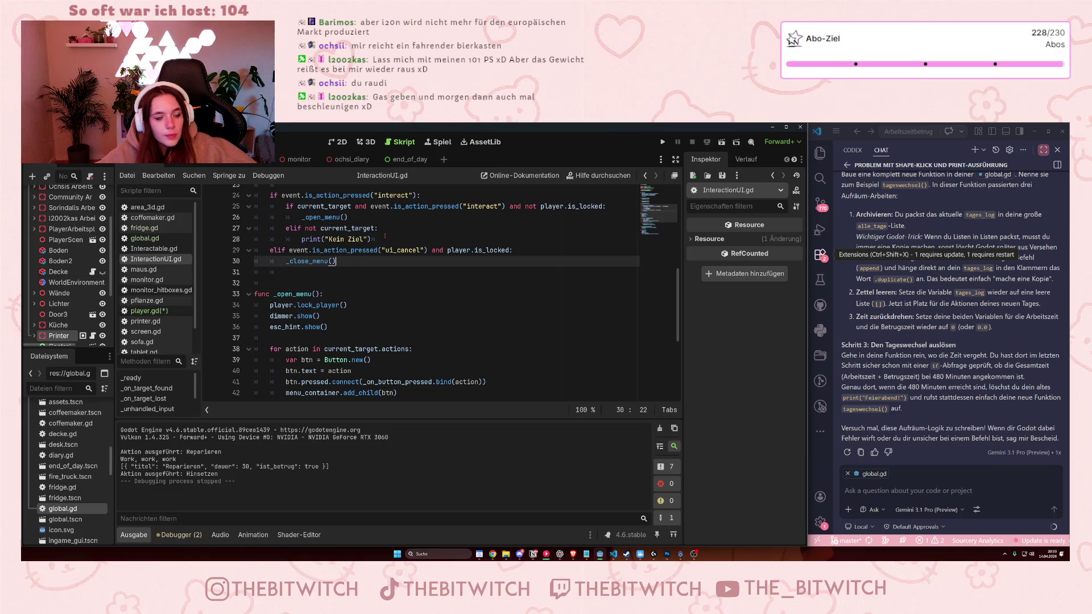
Add print("menü wird geschlossen") after _close_menu() and save InteractionUI.gd.
{"action": "type", "text": "pri"}
{"action": "key", "text": "BackSpace"}
{"action": "key", "text": "BackSpace"}
{"action": "key", "text": "BackSpace"}
{"action": "key", "text": "Return"}
{"action": "type", "text": "print"}
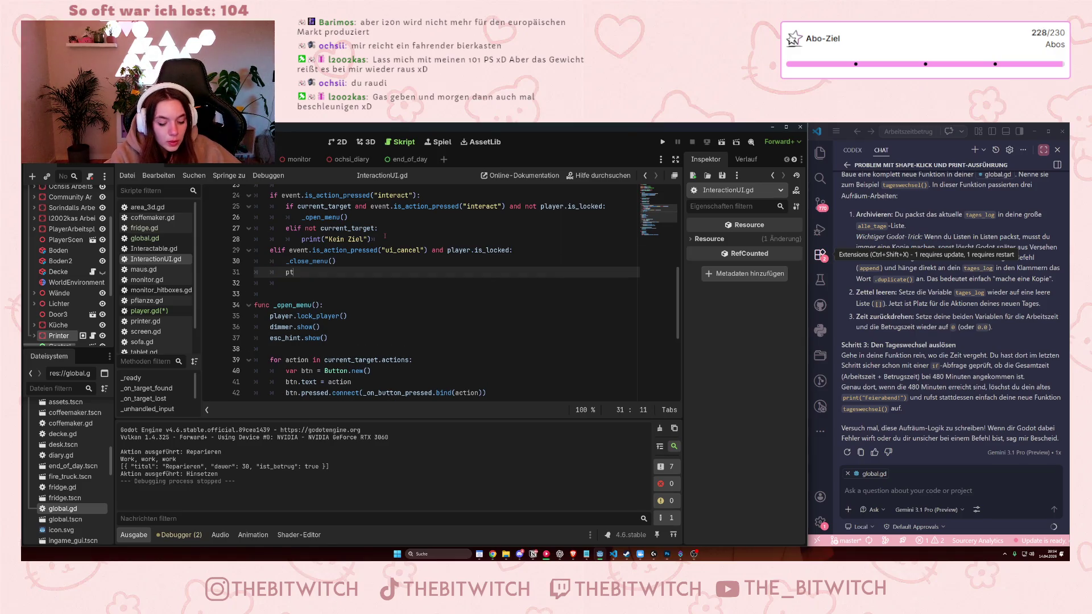
{"action": "type", "text": "(\"men"}
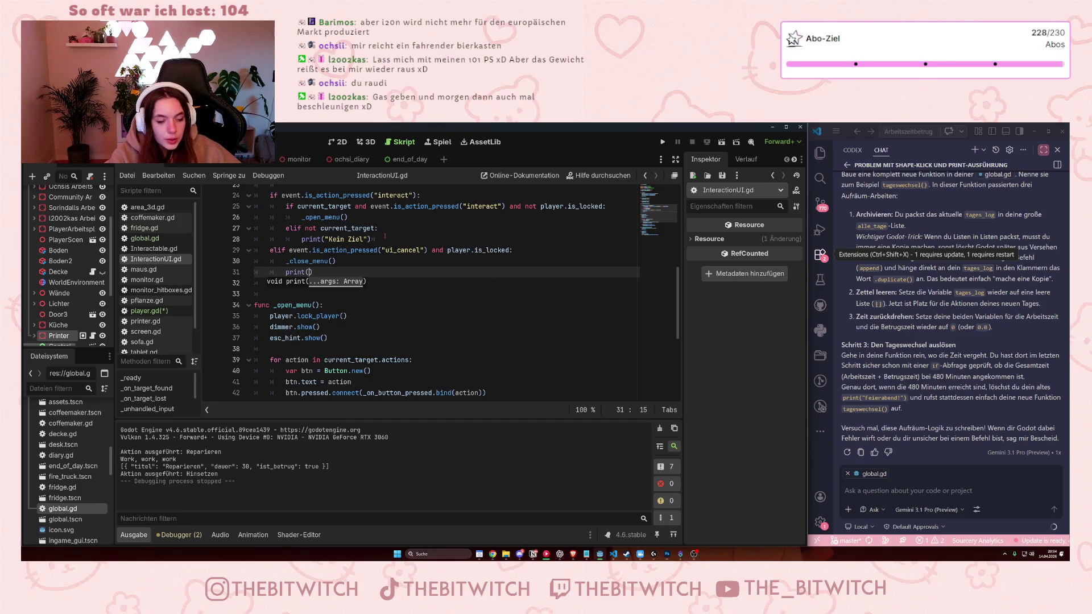
{"action": "type", "text": "ü wird geschlossen"}
{"action": "left_click", "coordinate": [504, 339]}
{"action": "key", "text": "ctrl+s"}
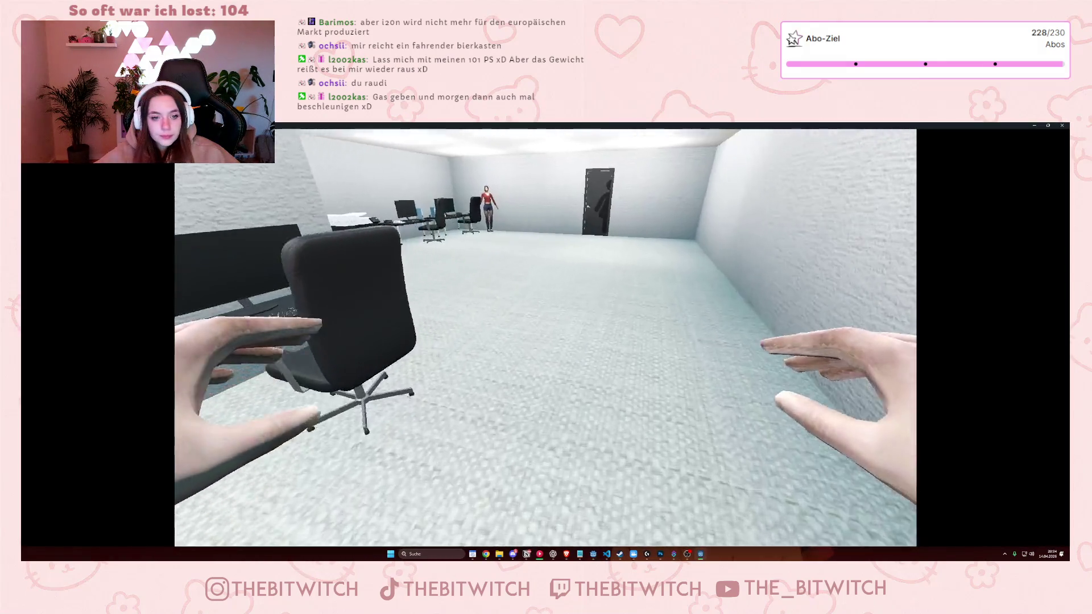
{"action": "key", "text": "w"}
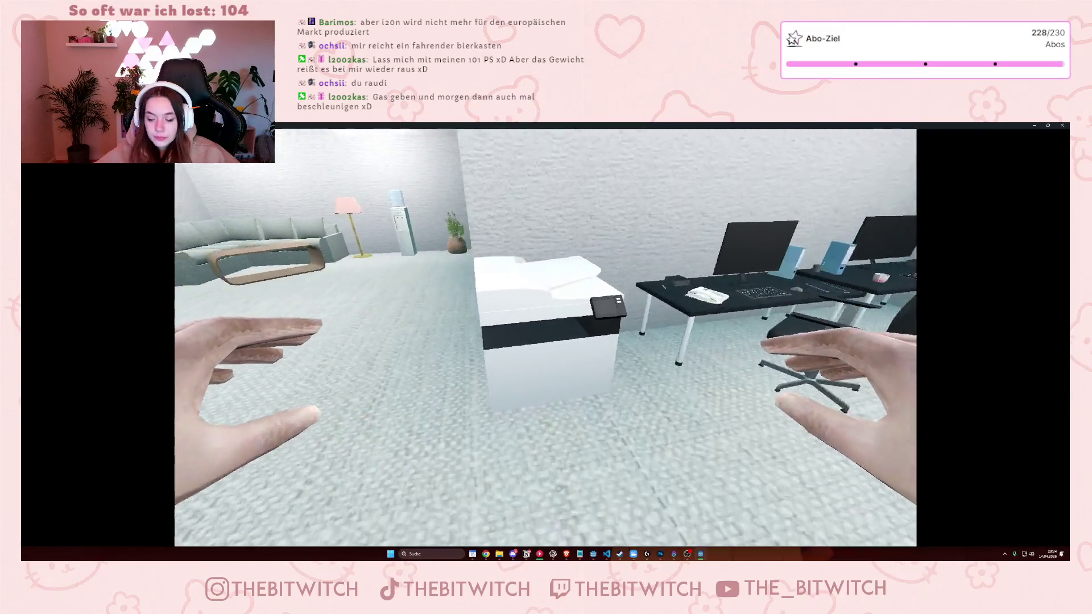
{"action": "key", "text": "e"}
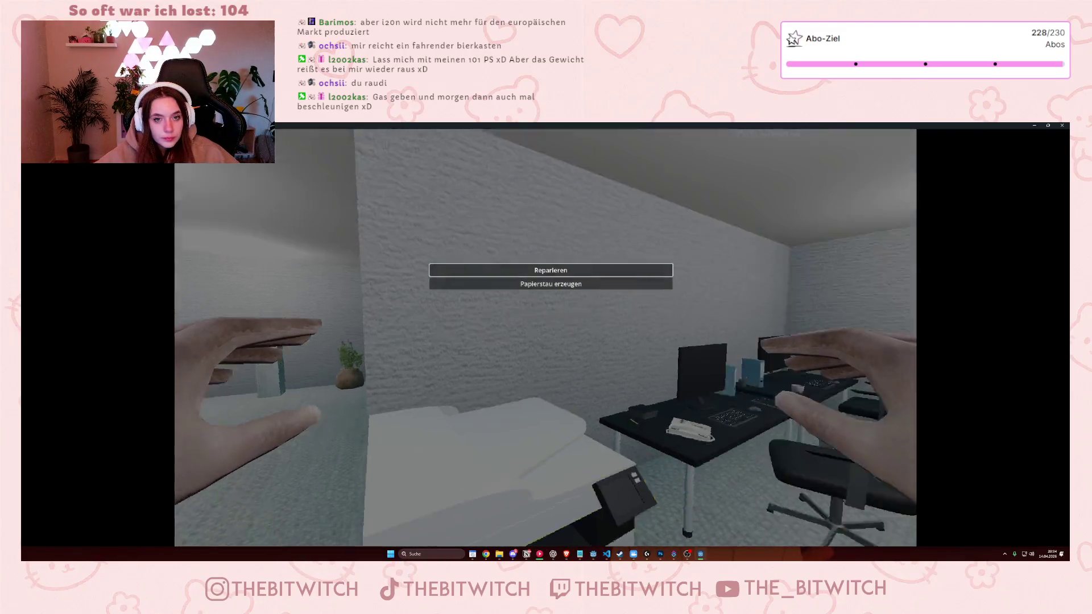
{"action": "key", "text": "super+Down"}
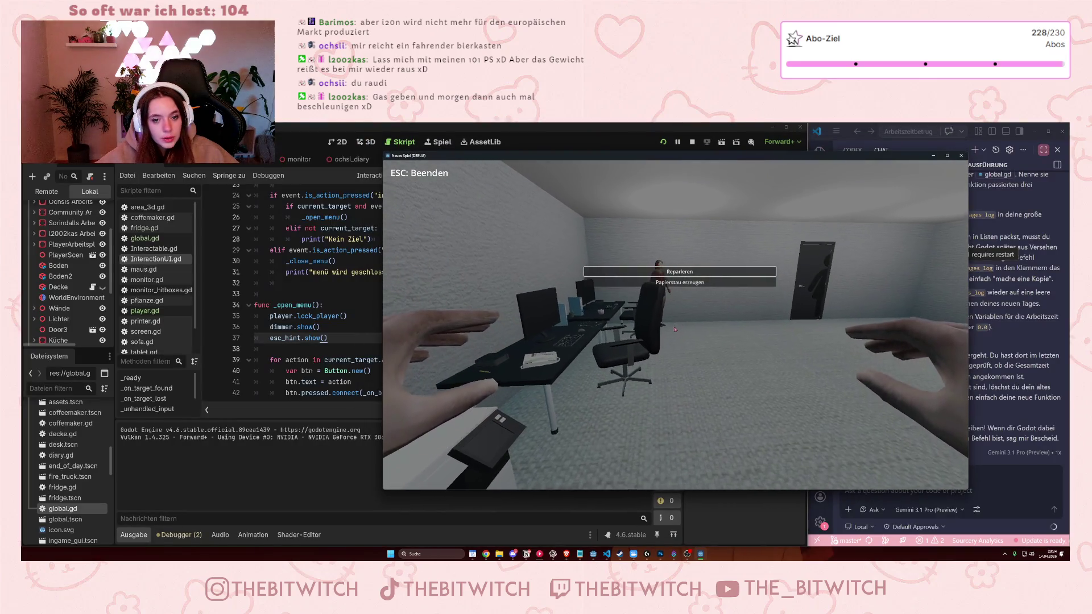
{"action": "key", "text": "Escape"}
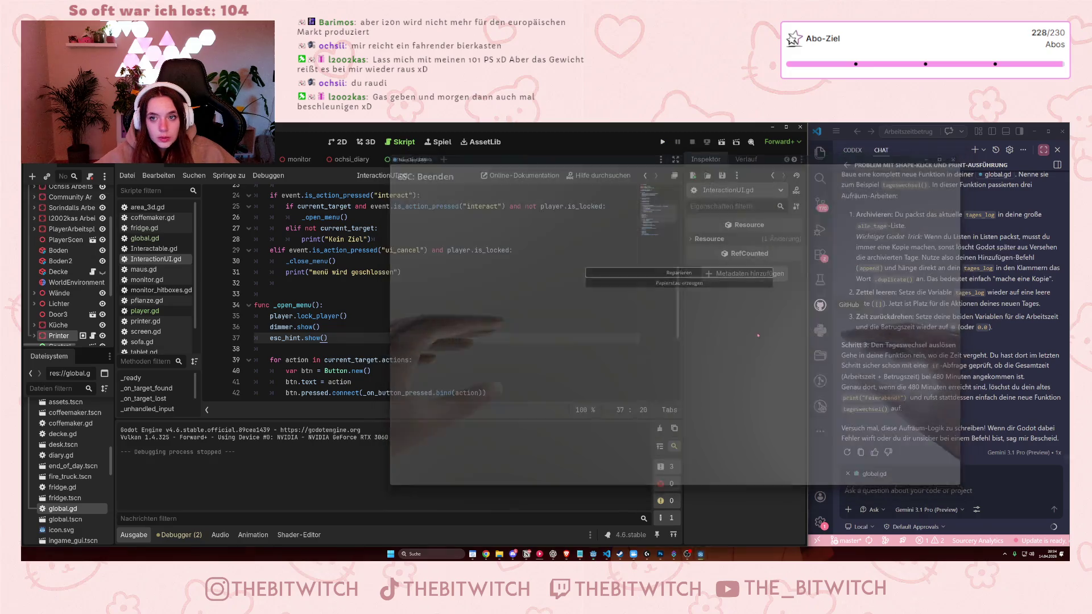
{"action": "scroll", "coordinate": [380, 324], "scroll_direction": "up", "scroll_amount": 1}
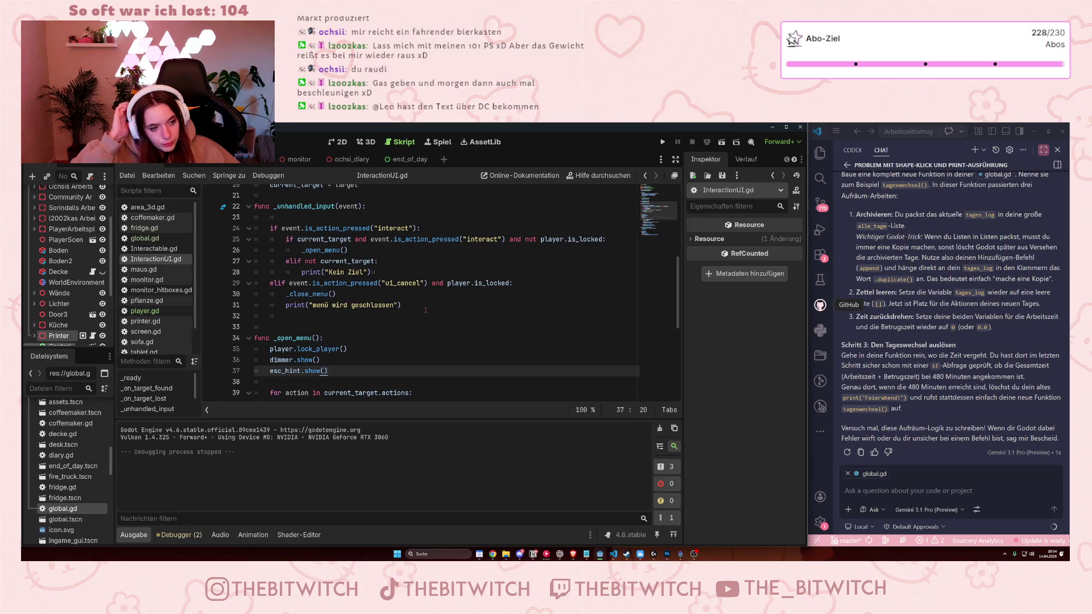
Delete the esc_hint.show() call on line 37 and switch to player.gd.
{"action": "key", "text": "shift+Home"}
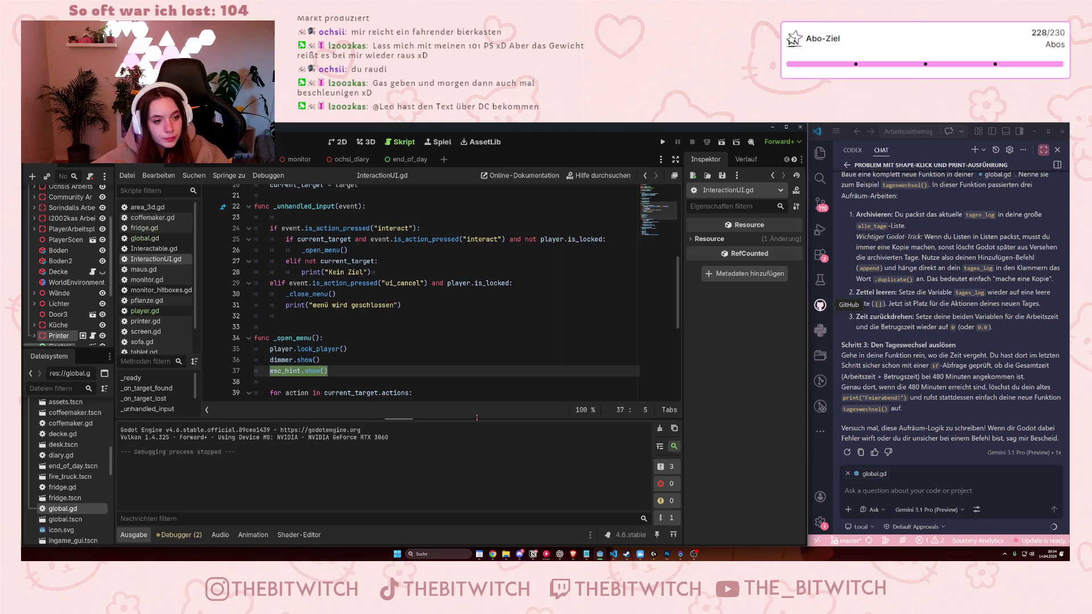
{"action": "key", "text": "BackSpace"}
{"action": "key", "text": "BackSpace"}
{"action": "left_click", "coordinate": [145, 311]}
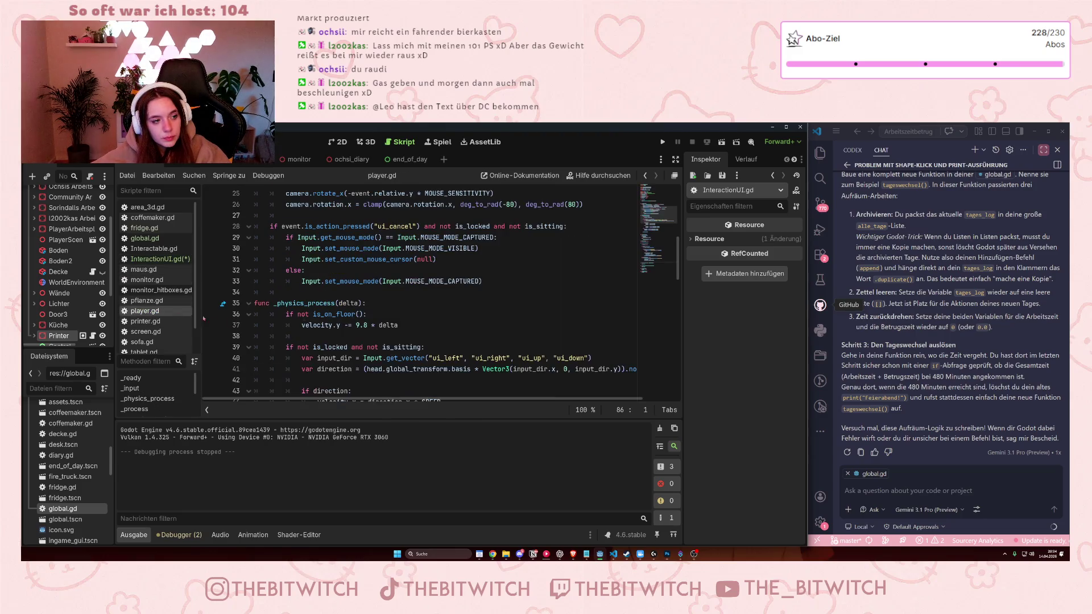
{"action": "scroll", "coordinate": [421, 296], "scroll_direction": "up", "scroll_amount": 2}
{"action": "scroll", "coordinate": [364, 315], "scroll_direction": "up", "scroll_amount": 3}
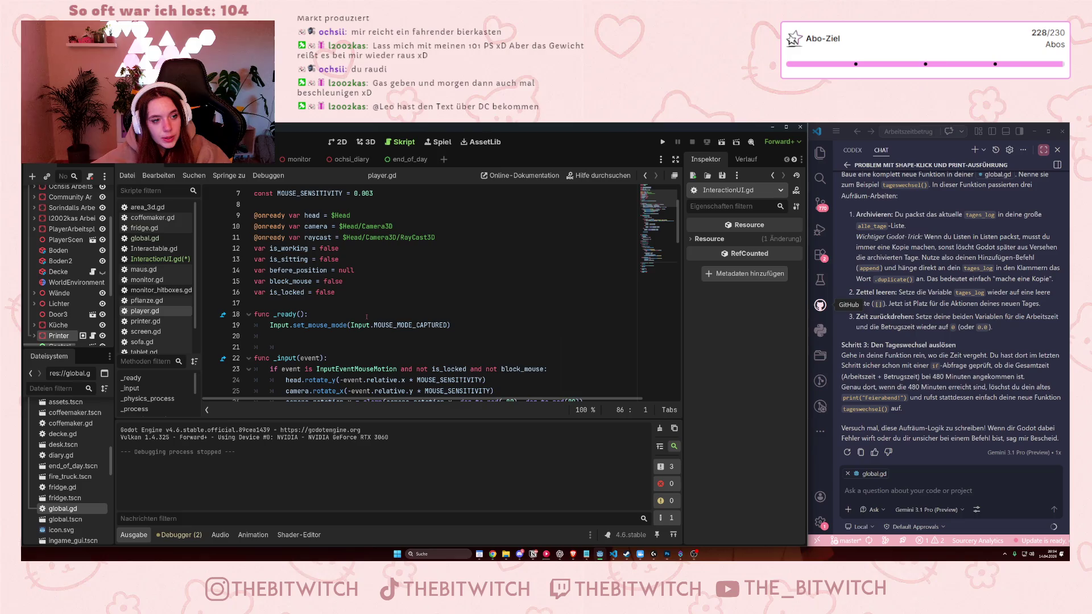
{"action": "scroll", "coordinate": [365, 320], "scroll_direction": "down", "scroll_amount": 7}
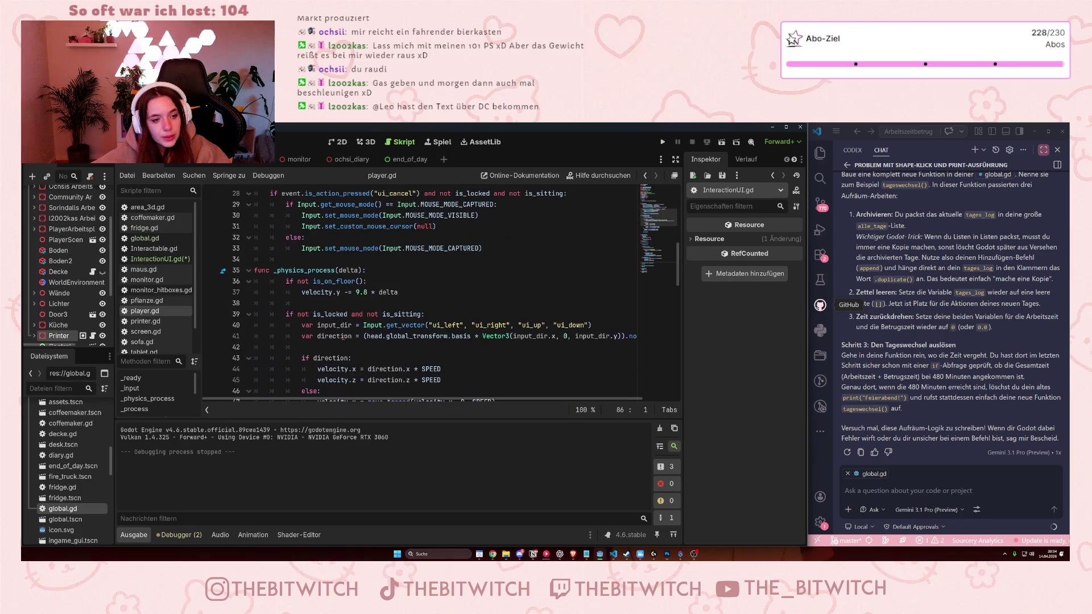
{"action": "scroll", "coordinate": [342, 336], "scroll_direction": "down", "scroll_amount": 5}
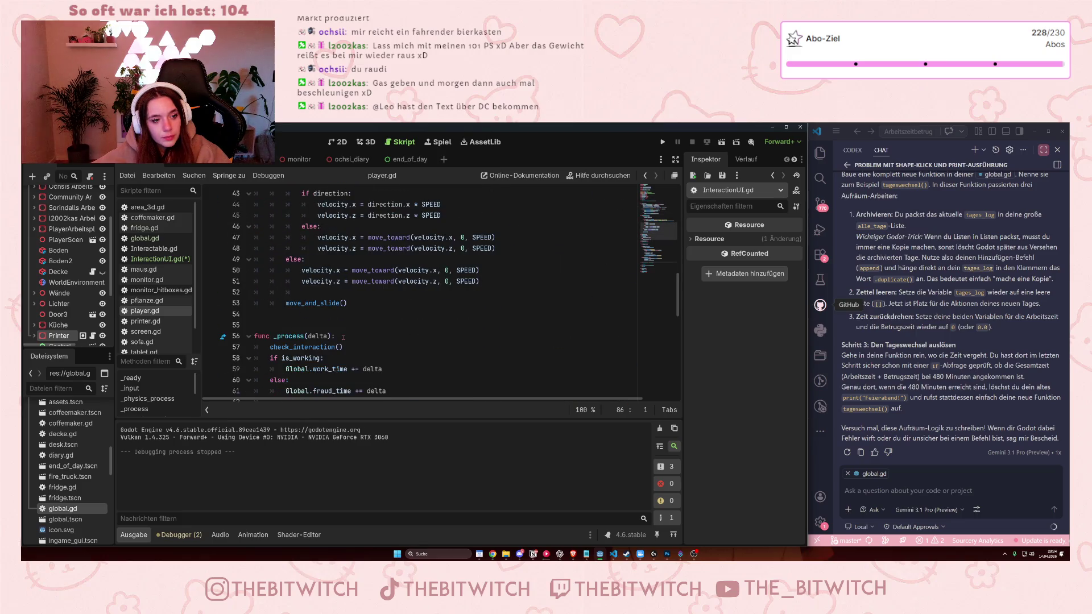
Inspect player.gd down to the is_locked = true line.
{"action": "scroll", "coordinate": [343, 337], "scroll_direction": "down", "scroll_amount": 7}
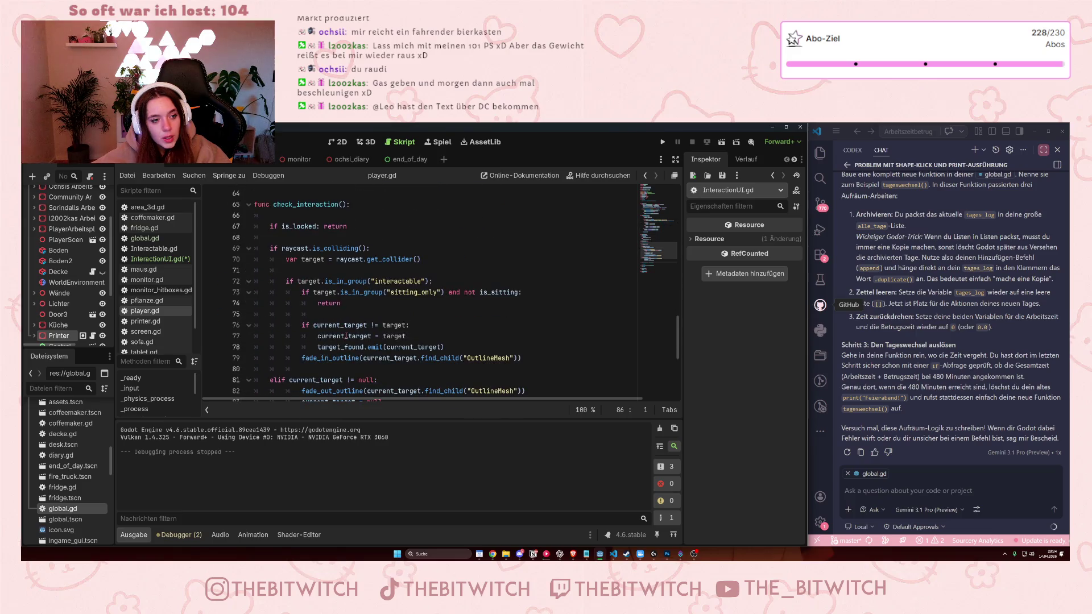
{"action": "scroll", "coordinate": [346, 335], "scroll_direction": "down", "scroll_amount": 6}
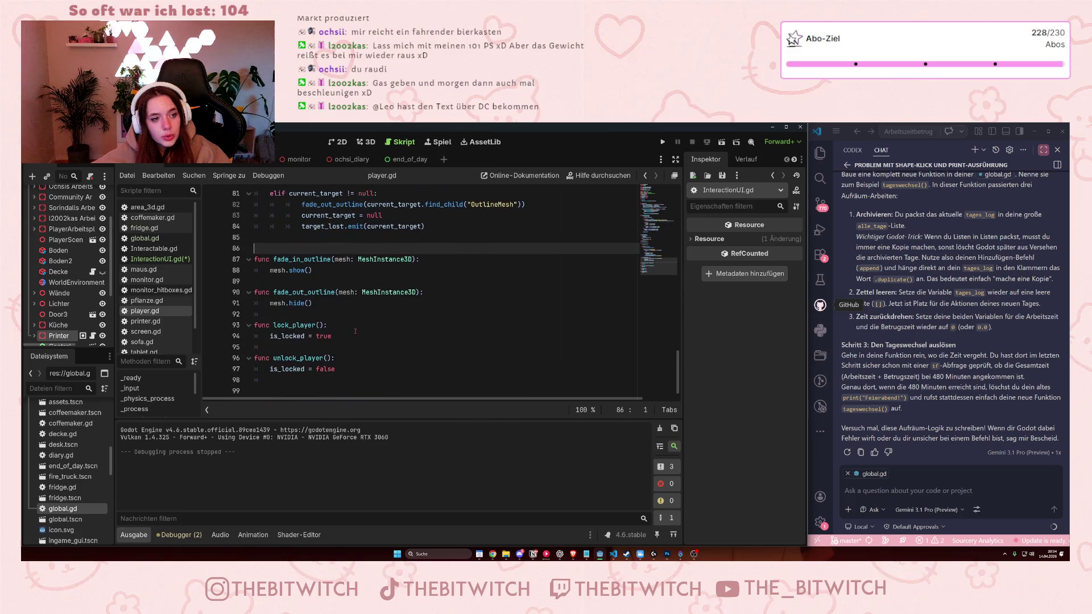
{"action": "scroll", "coordinate": [354, 331], "scroll_direction": "up", "scroll_amount": 1}
{"action": "left_click", "coordinate": [339, 370]}
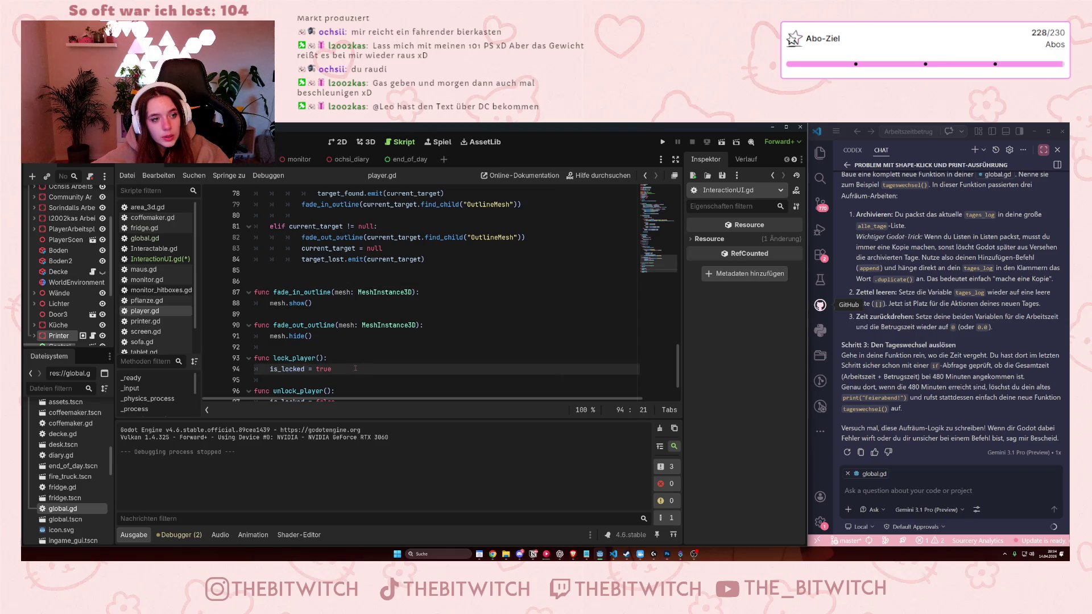
{"action": "scroll", "coordinate": [353, 370], "scroll_direction": "up", "scroll_amount": 4}
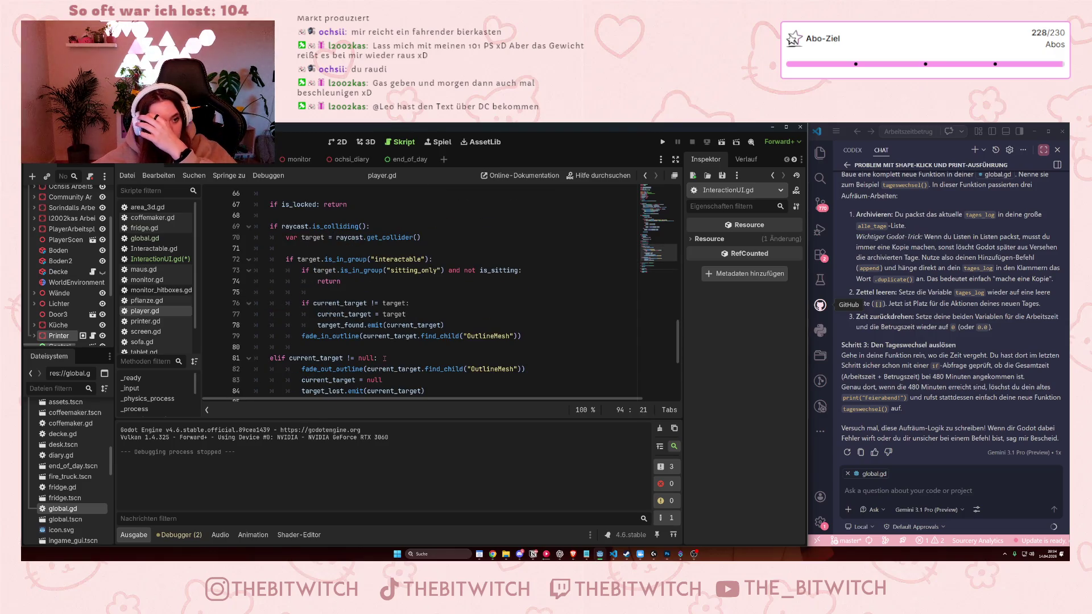
{"action": "scroll", "coordinate": [385, 358], "scroll_direction": "up", "scroll_amount": 6}
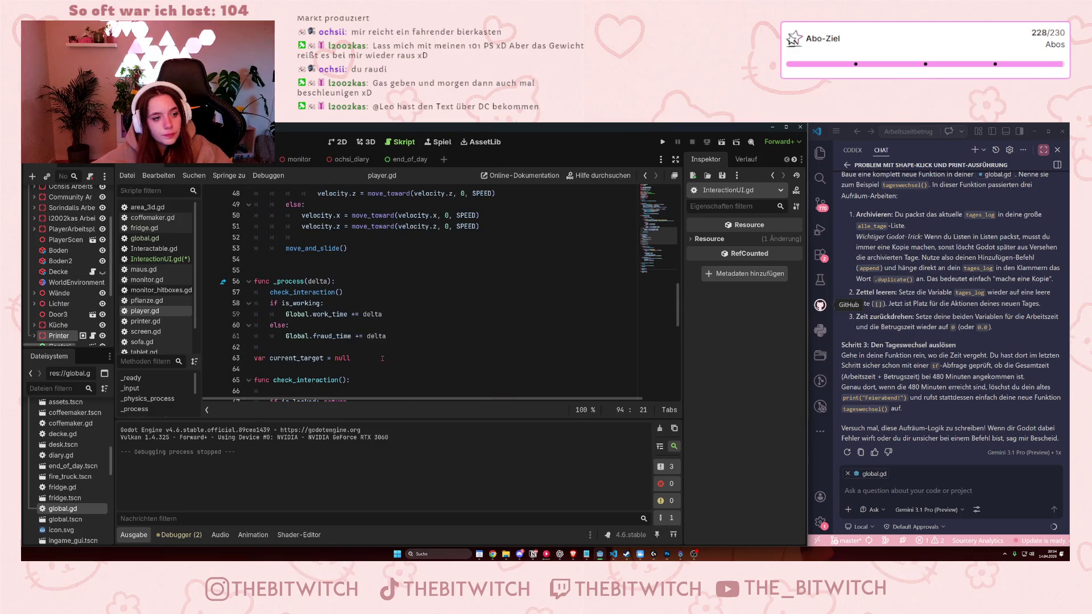
{"action": "scroll", "coordinate": [382, 358], "scroll_direction": "up", "scroll_amount": 1}
{"action": "scroll", "coordinate": [382, 358], "scroll_direction": "up", "scroll_amount": 3}
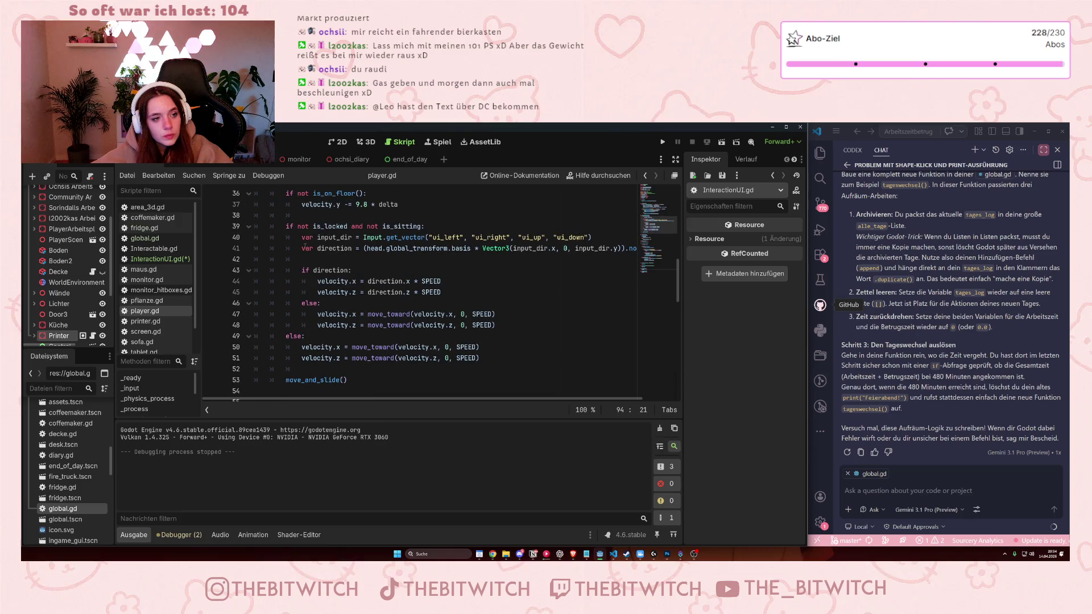
Inspect the velocity.x and velocity.z move_toward lines in _physics_process.
{"action": "mouse_move", "coordinate": [301, 347]}
{"action": "left_mouse_down"}
{"action": "mouse_move", "coordinate": [444, 358]}
{"action": "mouse_move", "coordinate": [480, 348]}
{"action": "left_mouse_up"}
{"action": "left_click", "coordinate": [388, 359]}
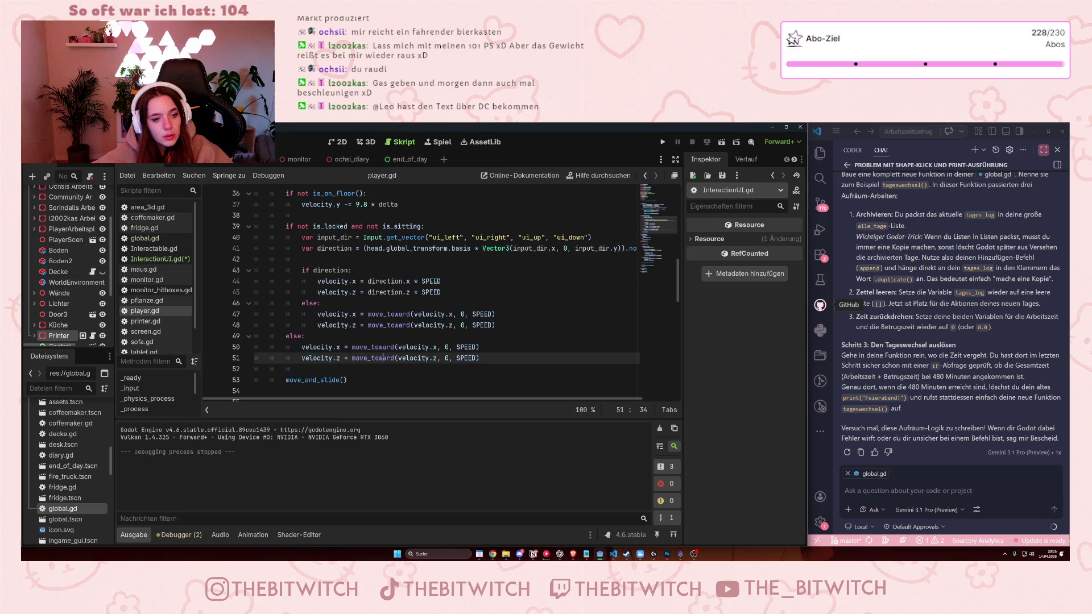
{"action": "mouse_move", "coordinate": [388, 359]}
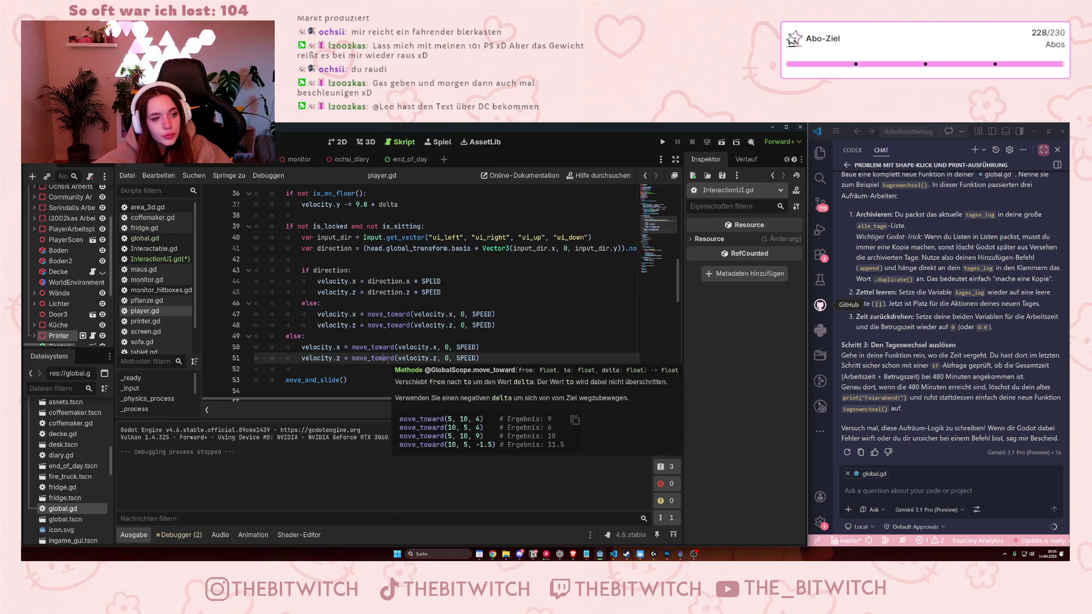
{"action": "scroll", "coordinate": [389, 359], "scroll_direction": "up", "scroll_amount": 1}
{"action": "scroll", "coordinate": [398, 353], "scroll_direction": "down", "scroll_amount": 1}
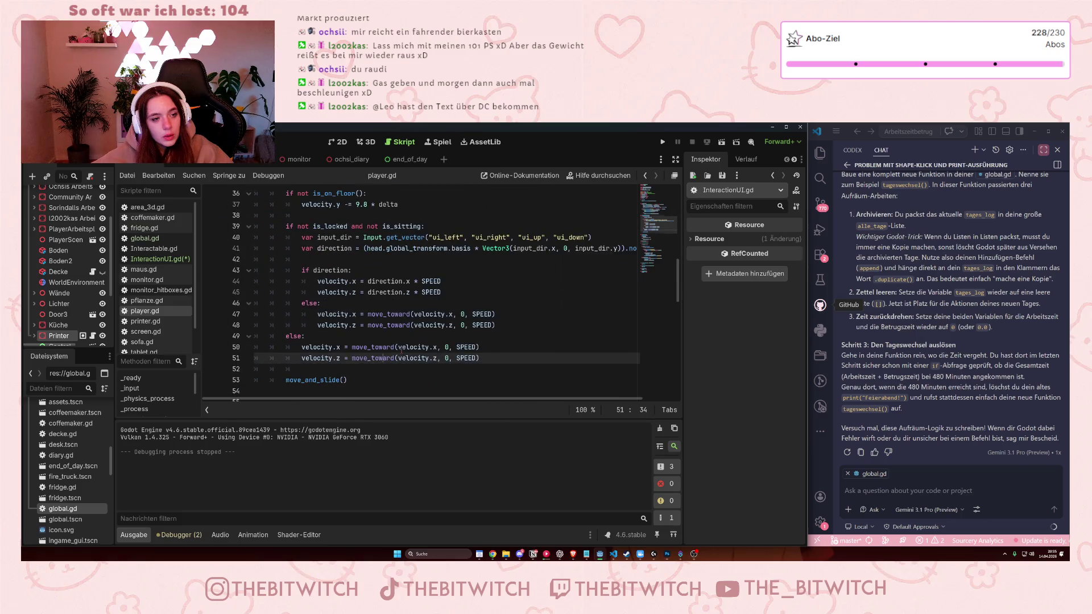
{"action": "scroll", "coordinate": [401, 350], "scroll_direction": "up", "scroll_amount": 1}
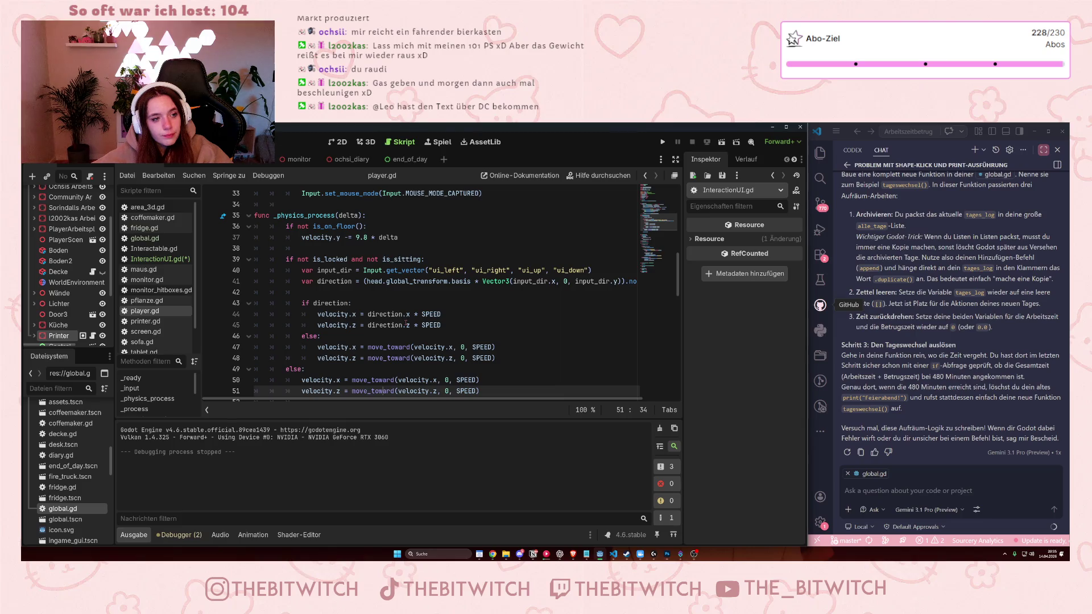
{"action": "scroll", "coordinate": [405, 323], "scroll_direction": "up", "scroll_amount": 2}
{"action": "scroll", "coordinate": [406, 324], "scroll_direction": "up", "scroll_amount": 3}
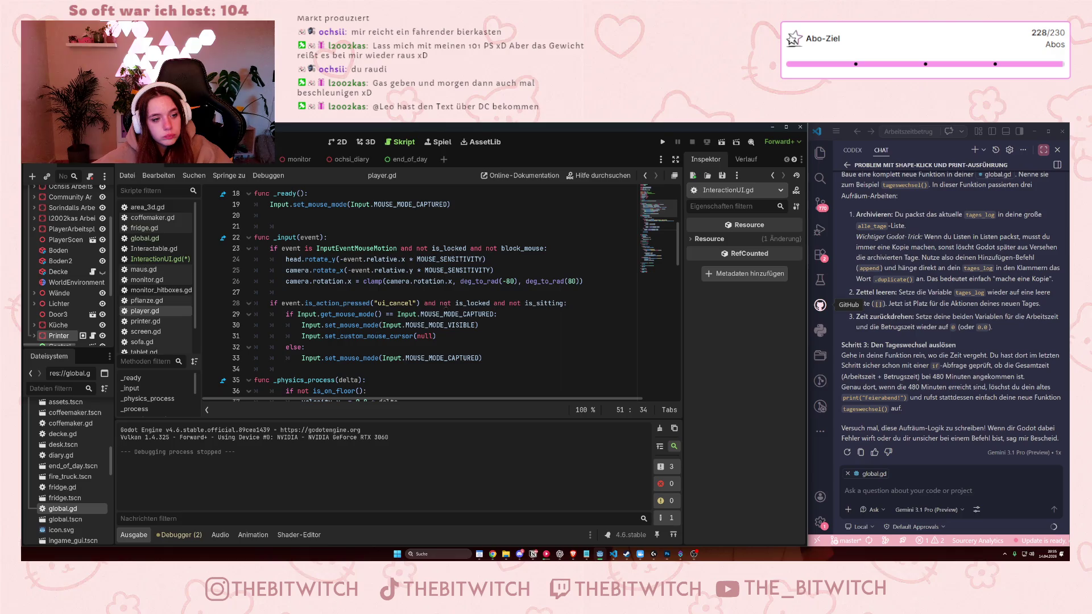
Check the ui_cancel and Input.MOUSE_MODE_CAPTURED lines in player.gd, then run with F5.
{"action": "left_click", "coordinate": [452, 305]}
{"action": "left_click_drag", "start_coordinate": [378, 358], "coordinate": [482, 358]}
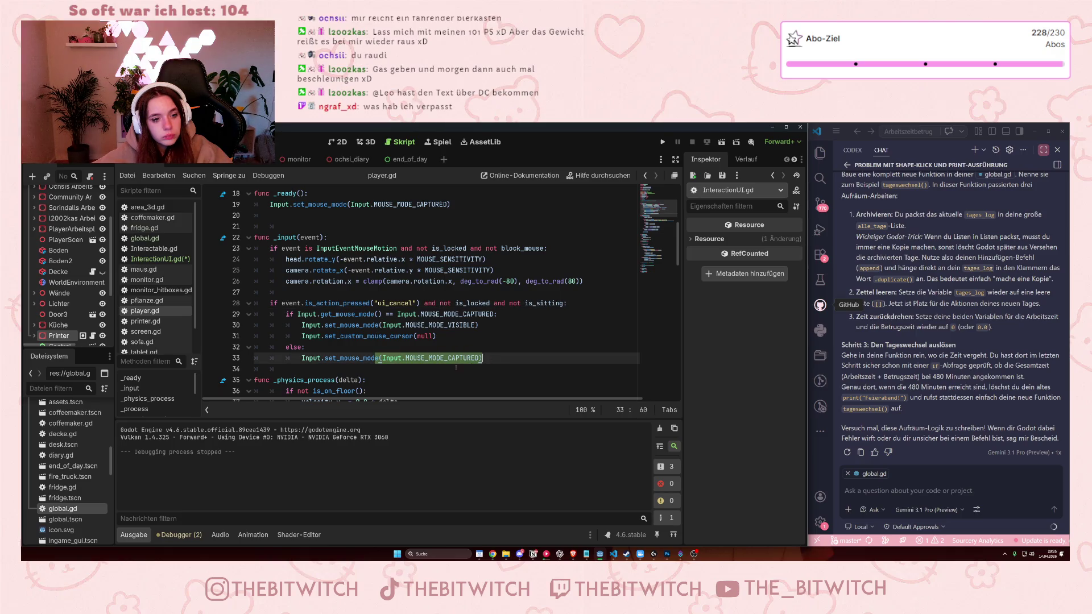
{"action": "left_click", "coordinate": [502, 359]}
{"action": "left_click_drag", "start_coordinate": [497, 357], "coordinate": [385, 358]}
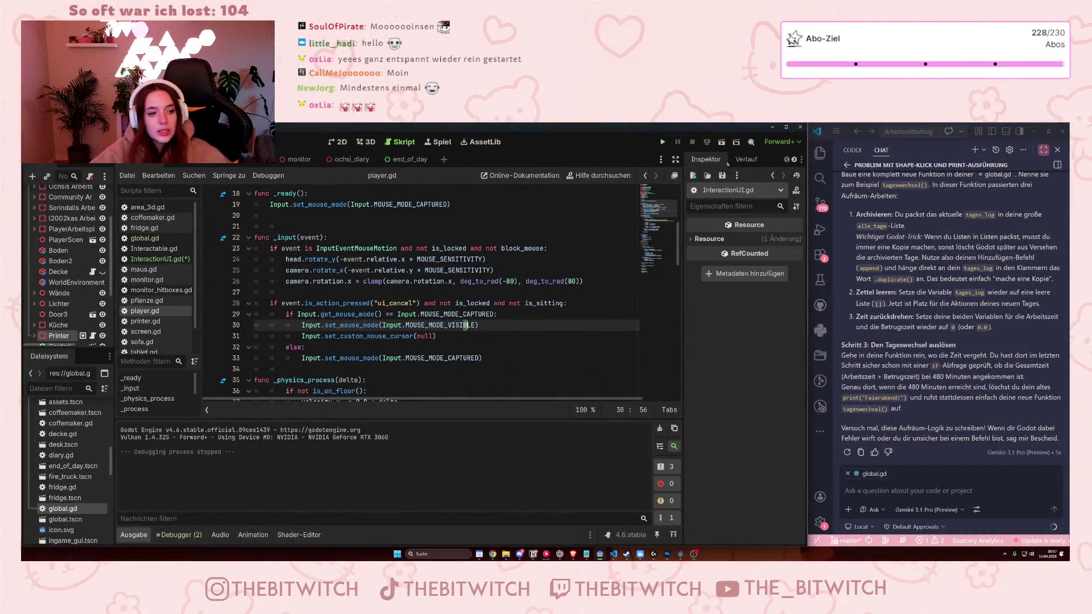
{"action": "key", "text": "F5"}
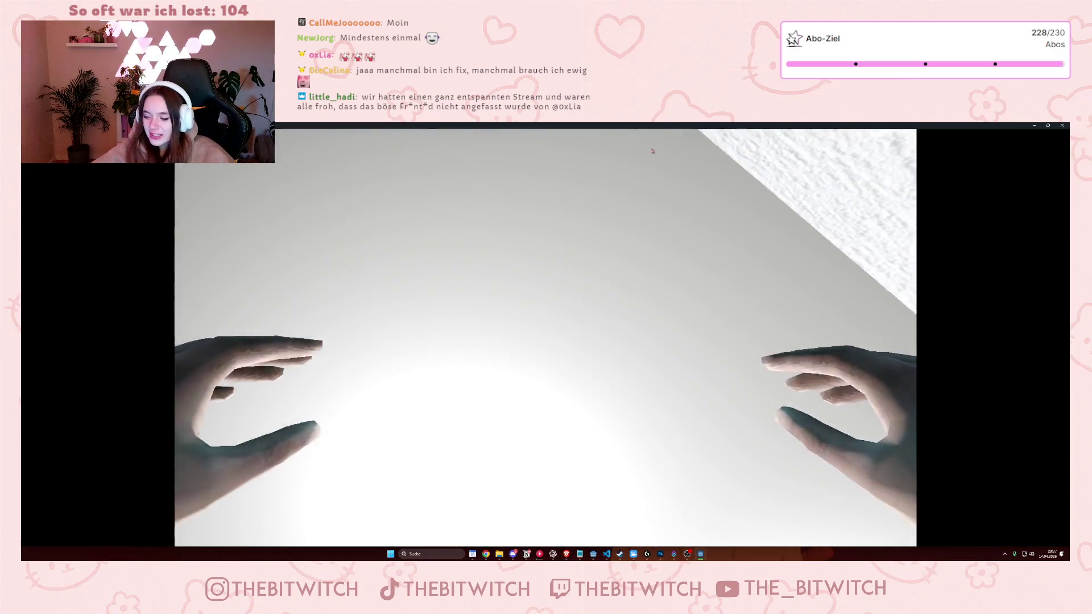
In the windowed game, walk to the printer, open its menu and pick Reparieren.
{"action": "key", "text": "Escape"}
{"action": "left_click", "coordinate": [668, 149]}
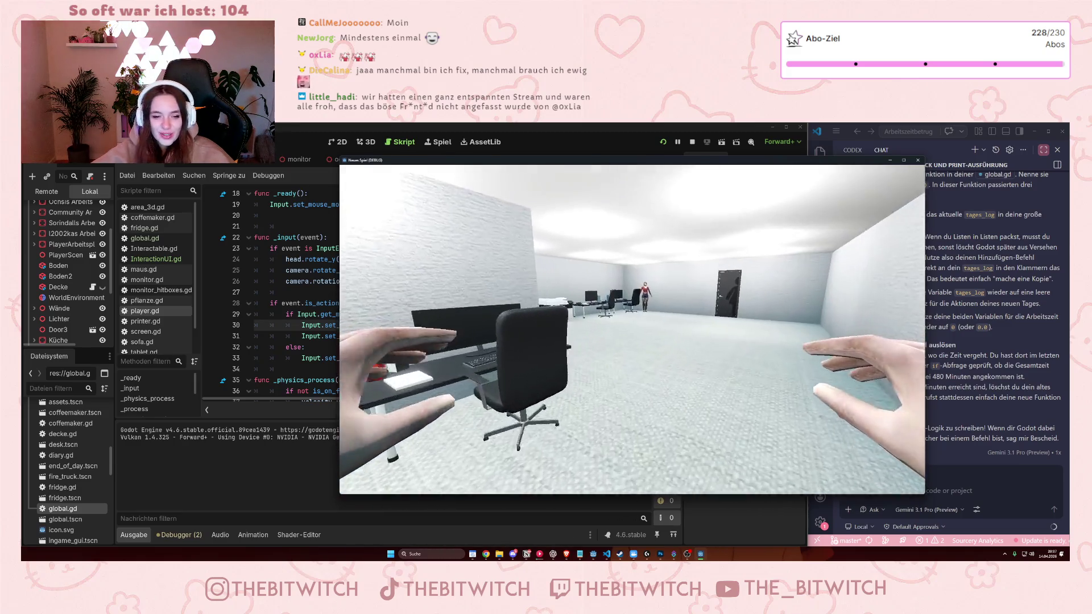
{"action": "key", "text": "w"}
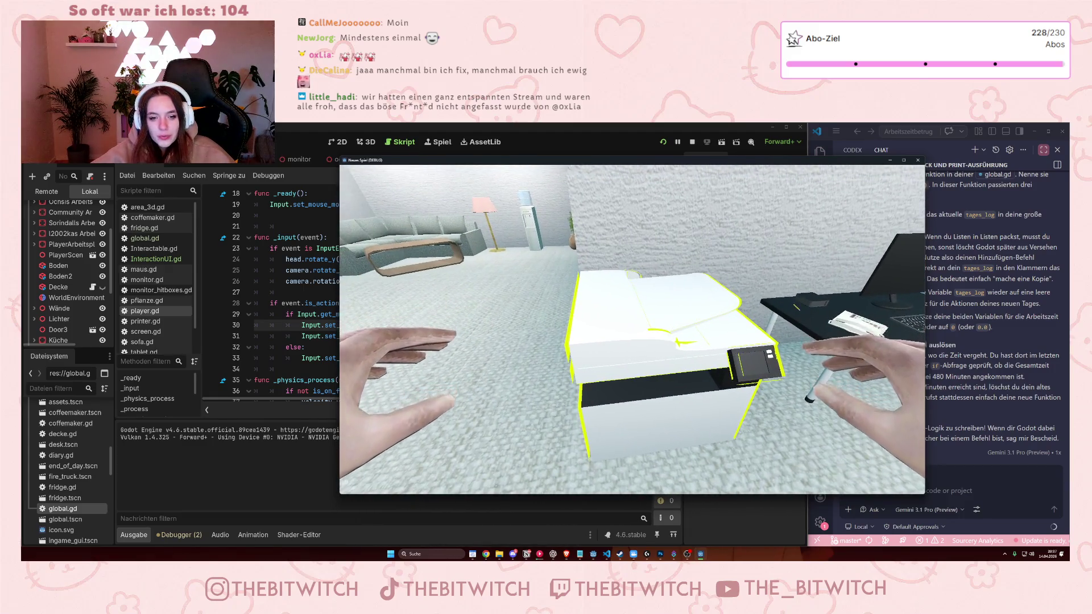
{"action": "key", "text": "e"}
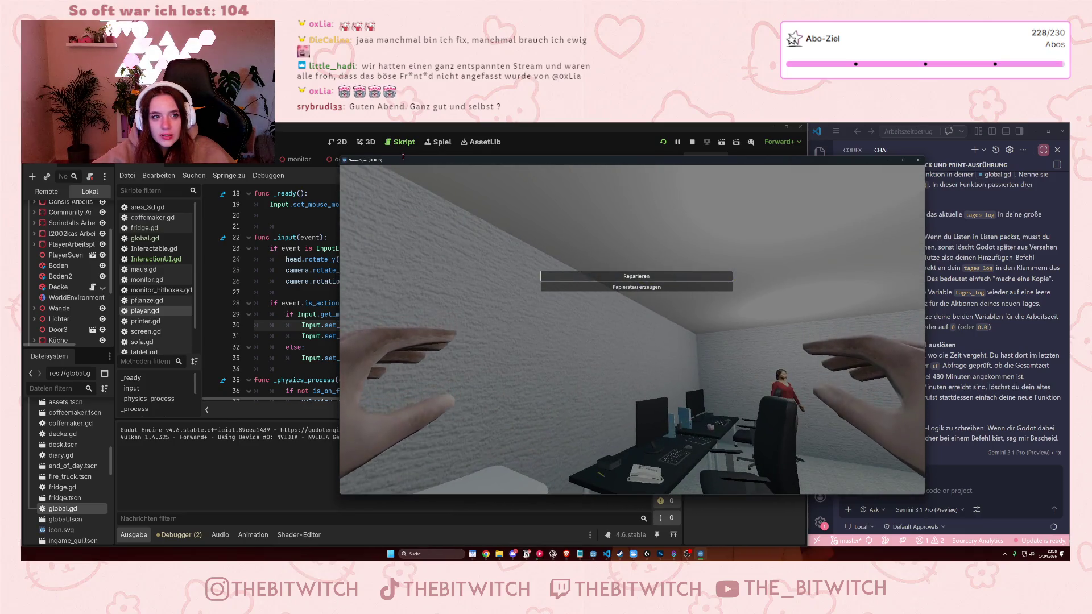
{"action": "mouse_move", "coordinate": [404, 162]}
{"action": "left_mouse_down"}
{"action": "mouse_move", "coordinate": [429, 158]}
{"action": "mouse_move", "coordinate": [412, 171]}
{"action": "mouse_move", "coordinate": [348, 139]}
{"action": "mouse_move", "coordinate": [262, 137]}
{"action": "left_mouse_up"}
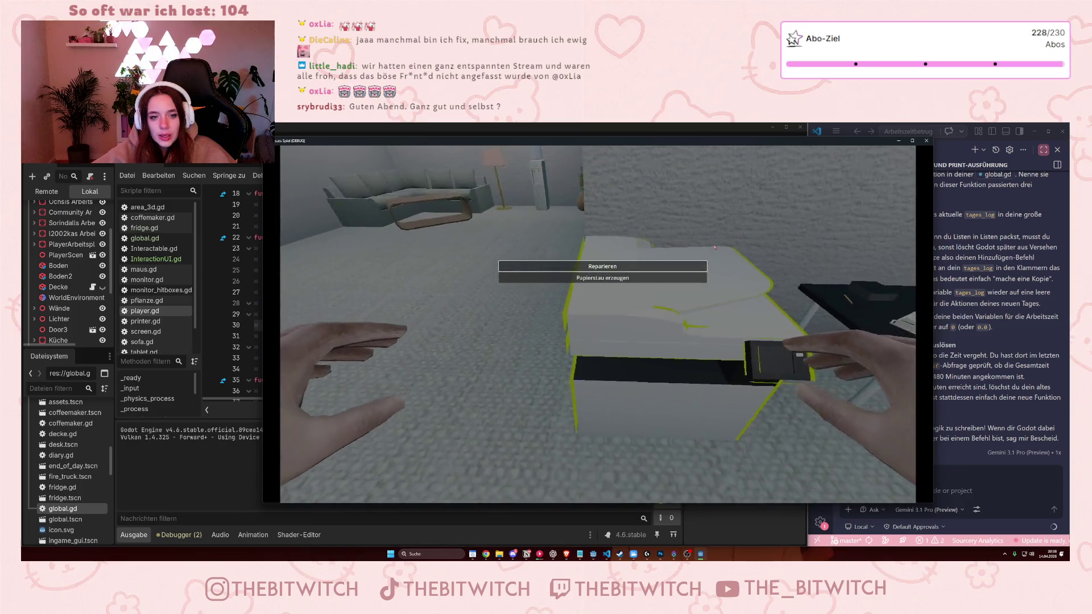
{"action": "key", "text": "Return"}
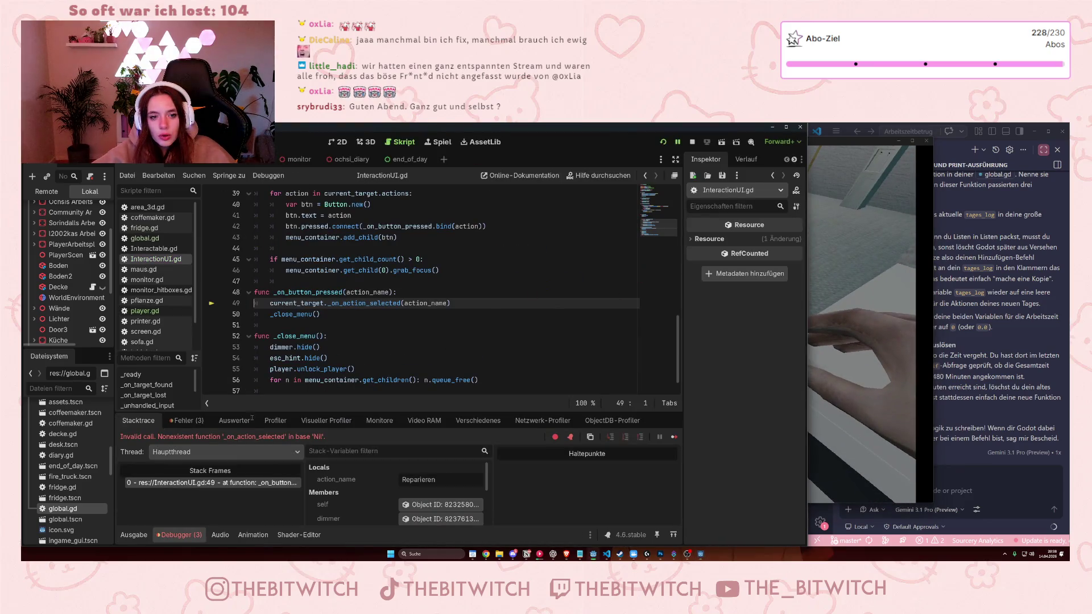
Check the Nil _on_action_selected error in Fehler and printer.gd, then return to the game.
{"action": "left_click_drag", "start_coordinate": [244, 436], "coordinate": [289, 436]}
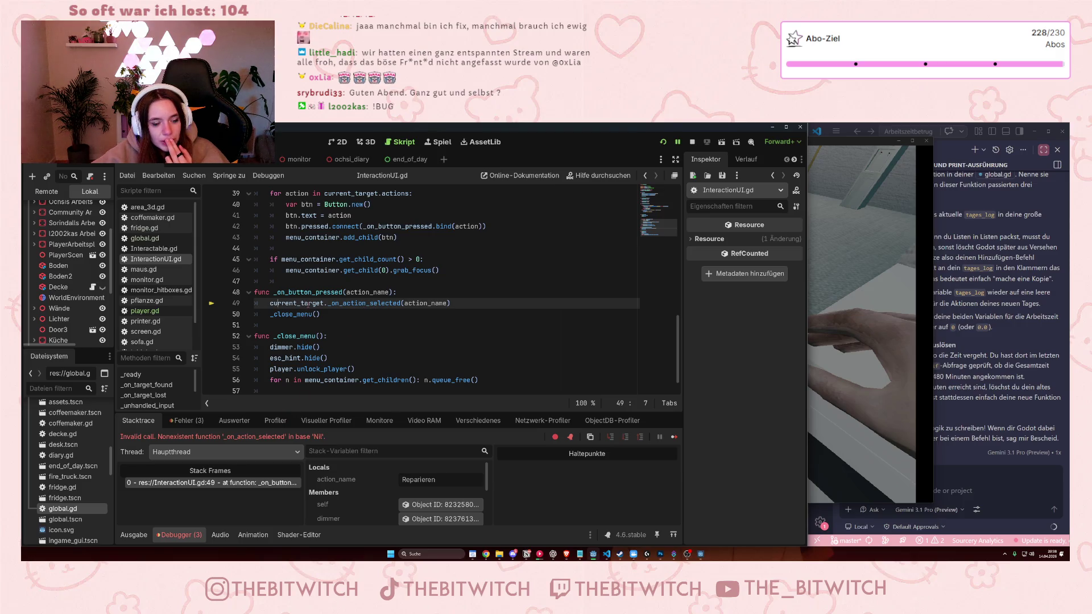
{"action": "left_click", "coordinate": [188, 421]}
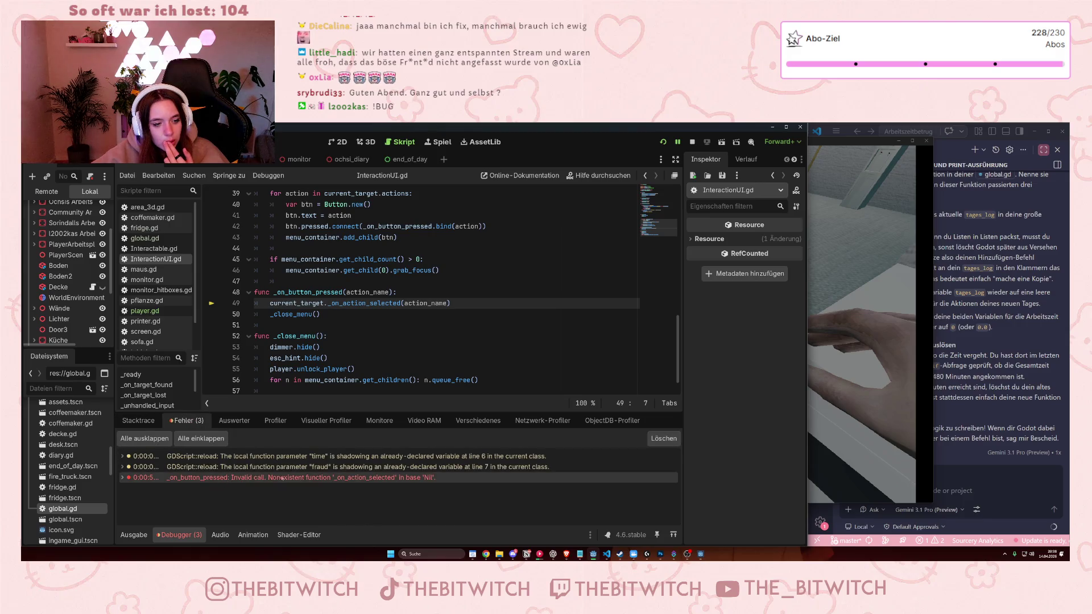
{"action": "left_click", "coordinate": [145, 321]}
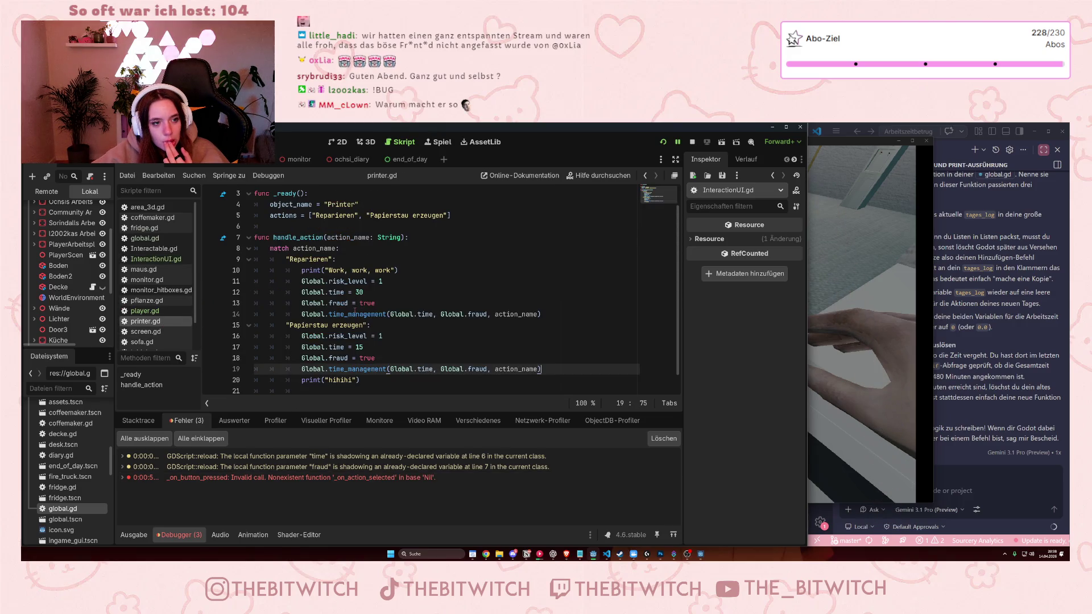
{"action": "mouse_move", "coordinate": [388, 369]}
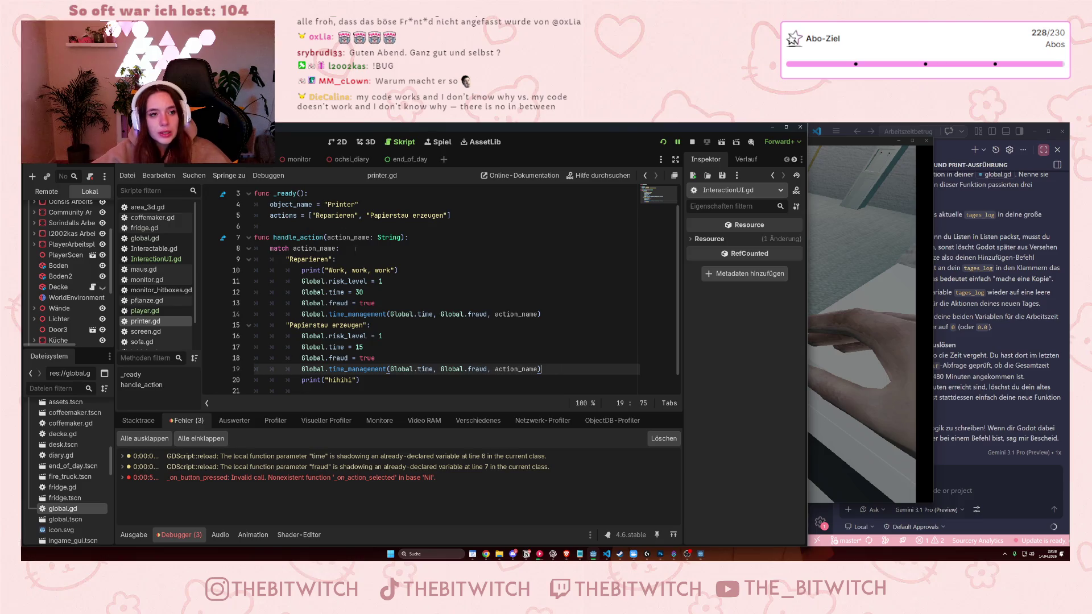
{"action": "left_click", "coordinate": [663, 141]}
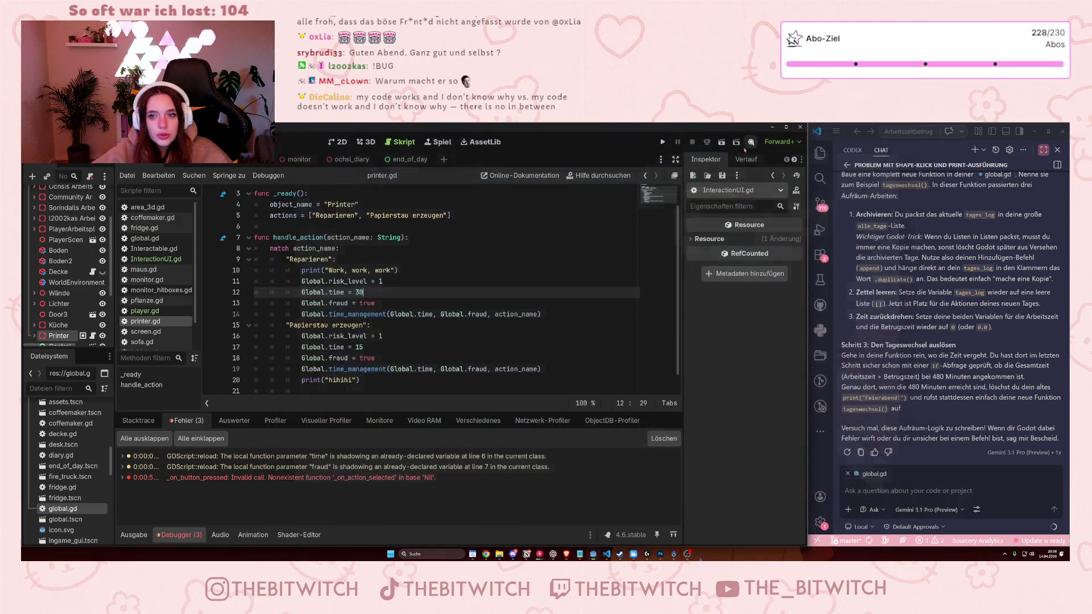
Relaunch the game, walk to the printer and pick Reparieren, reproducing the line 49 error.
{"action": "left_click", "coordinate": [926, 140]}
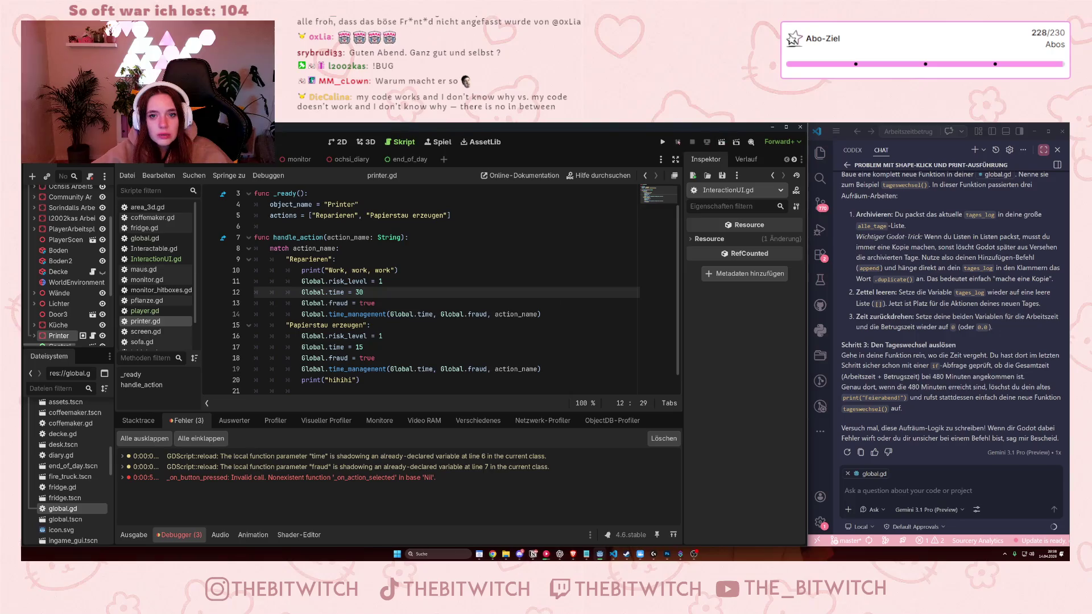
{"action": "left_click", "coordinate": [662, 141]}
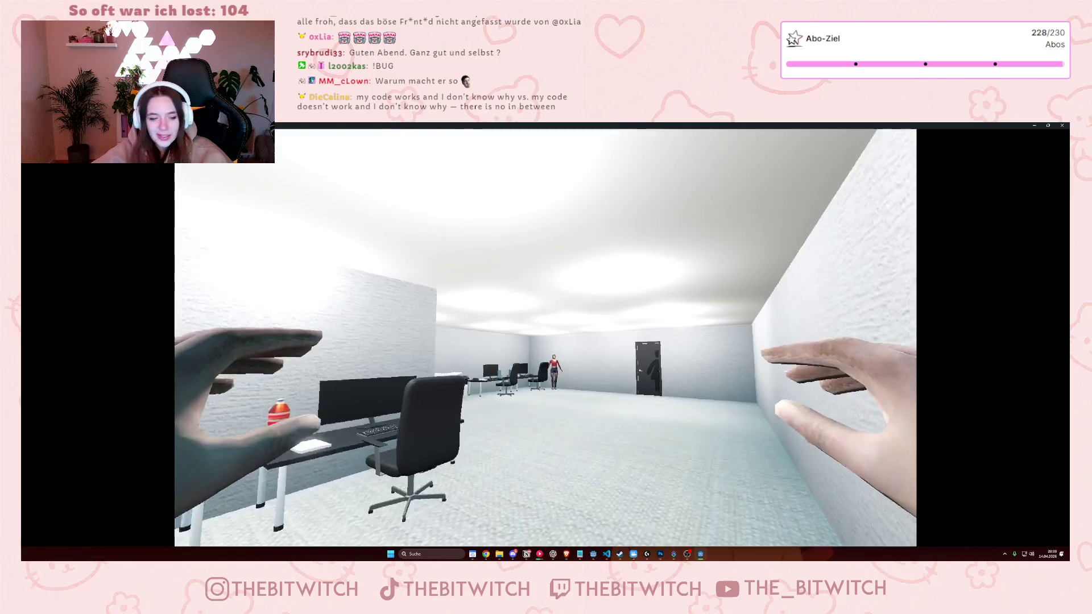
{"action": "key", "text": "w"}
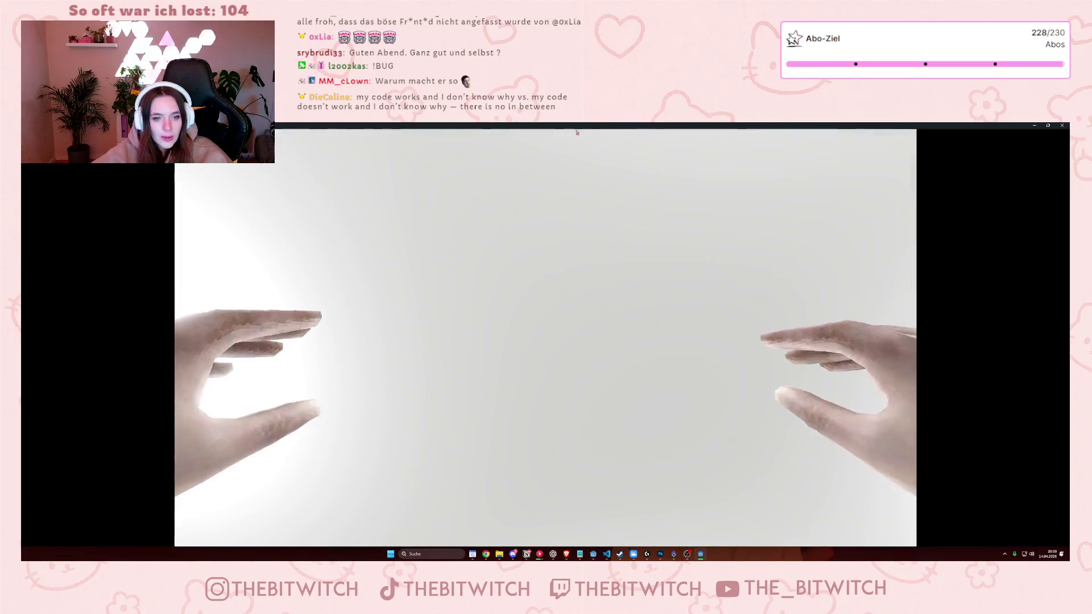
{"action": "mouse_move", "coordinate": [576, 132]}
{"action": "left_mouse_down"}
{"action": "mouse_move", "coordinate": [515, 136]}
{"action": "mouse_move", "coordinate": [583, 166]}
{"action": "mouse_move", "coordinate": [593, 187]}
{"action": "left_mouse_up"}
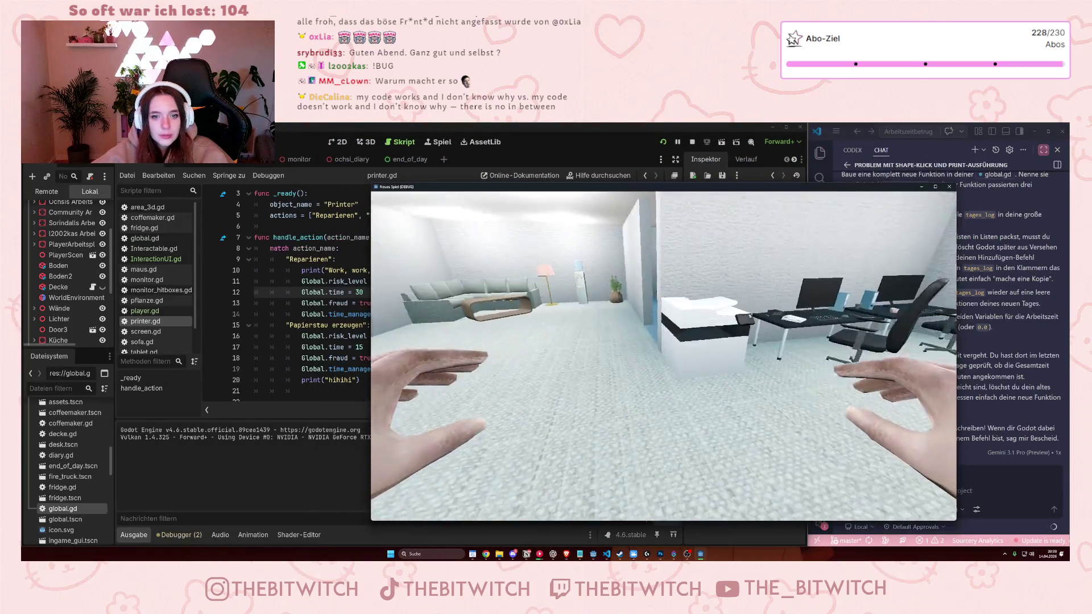
{"action": "key", "text": "w"}
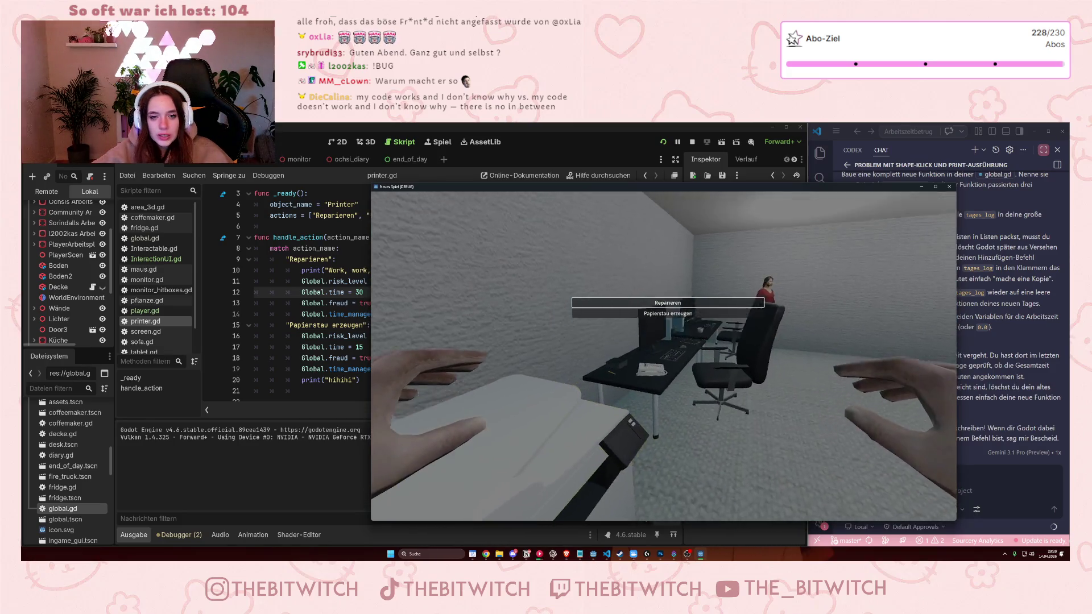
{"action": "key", "text": "Return"}
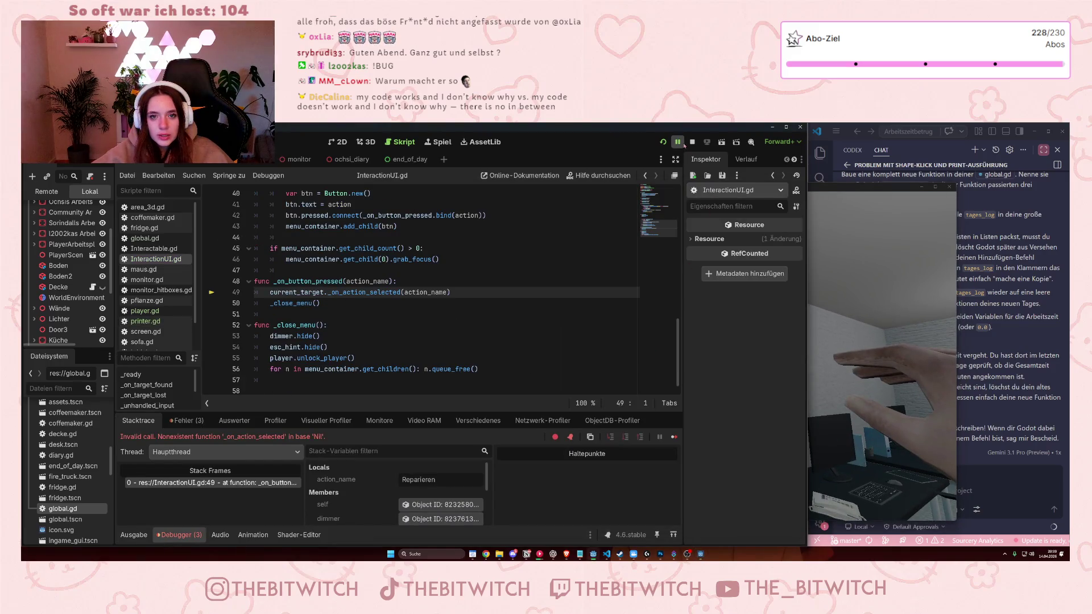
Relaunch the game, walk to the plant and choose Gießen, hitting the line-49 invalid call again.
{"action": "left_click", "coordinate": [661, 143]}
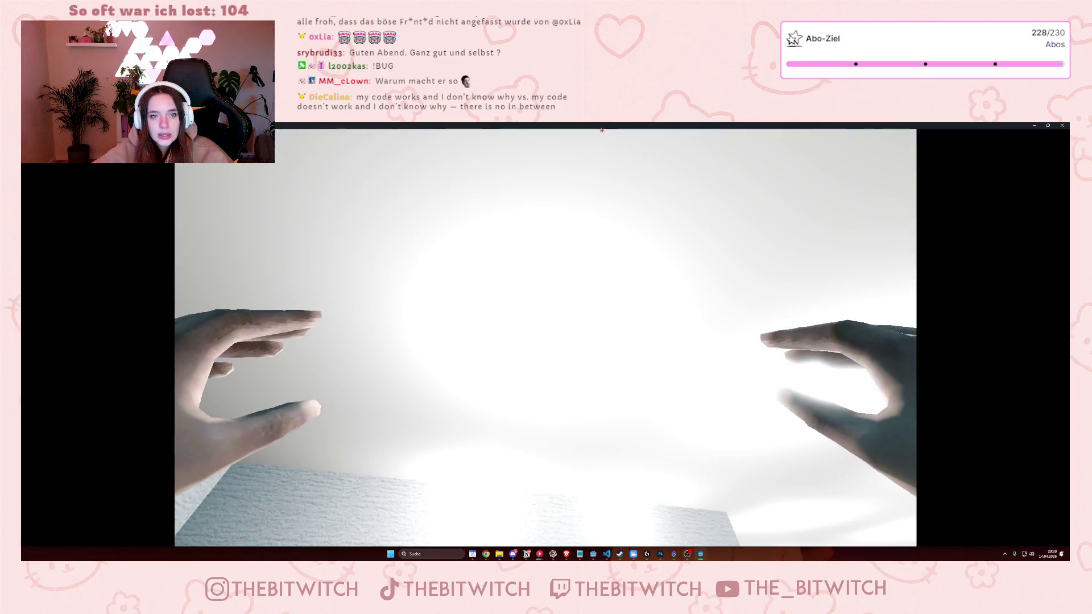
{"action": "double_click", "coordinate": [601, 129]}
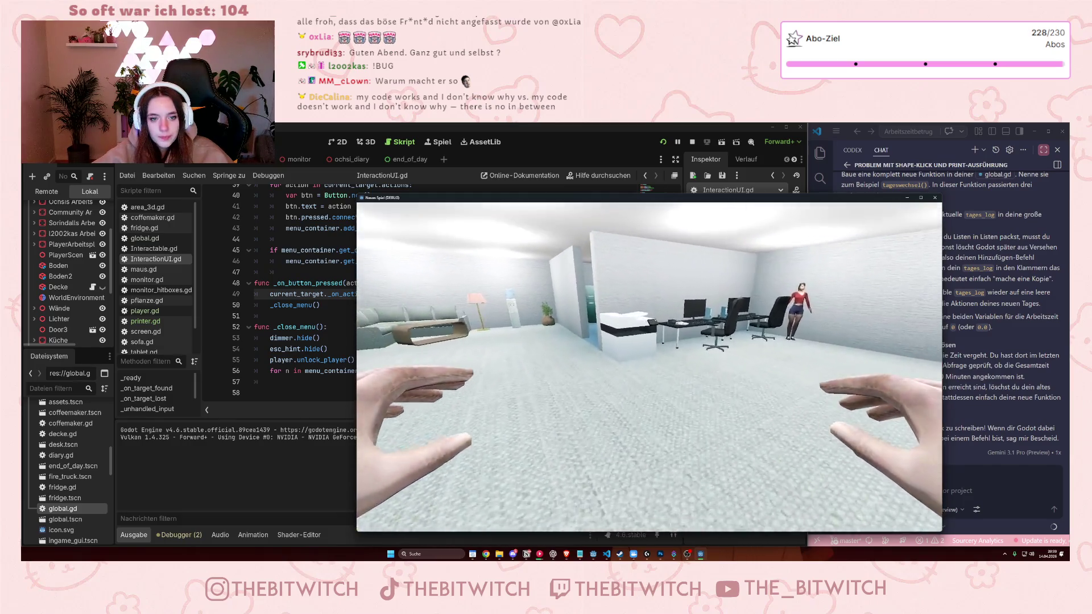
{"action": "key", "text": "w"}
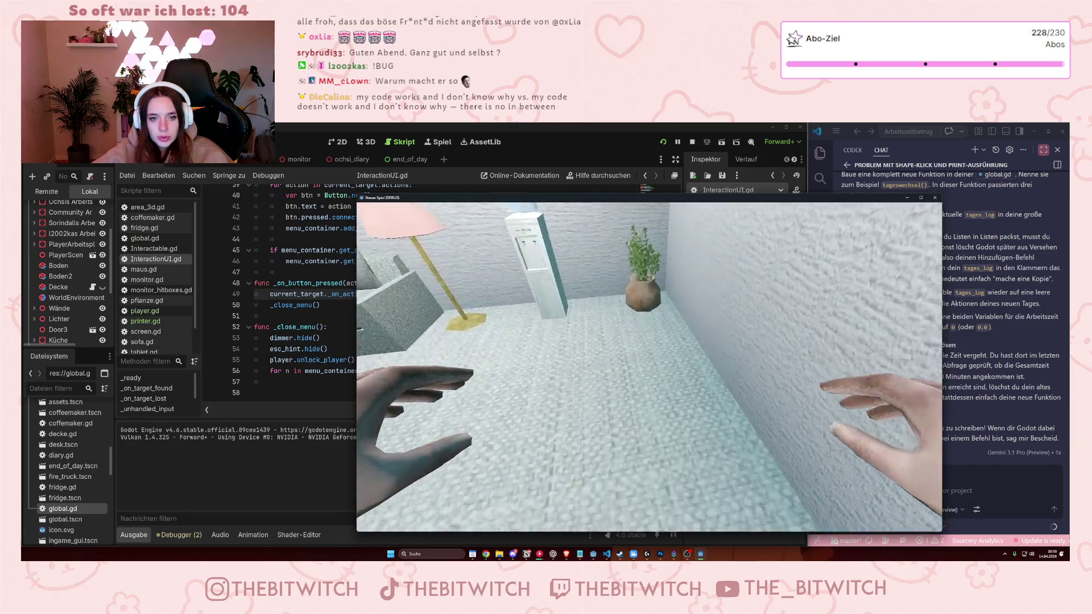
{"action": "key", "text": "e"}
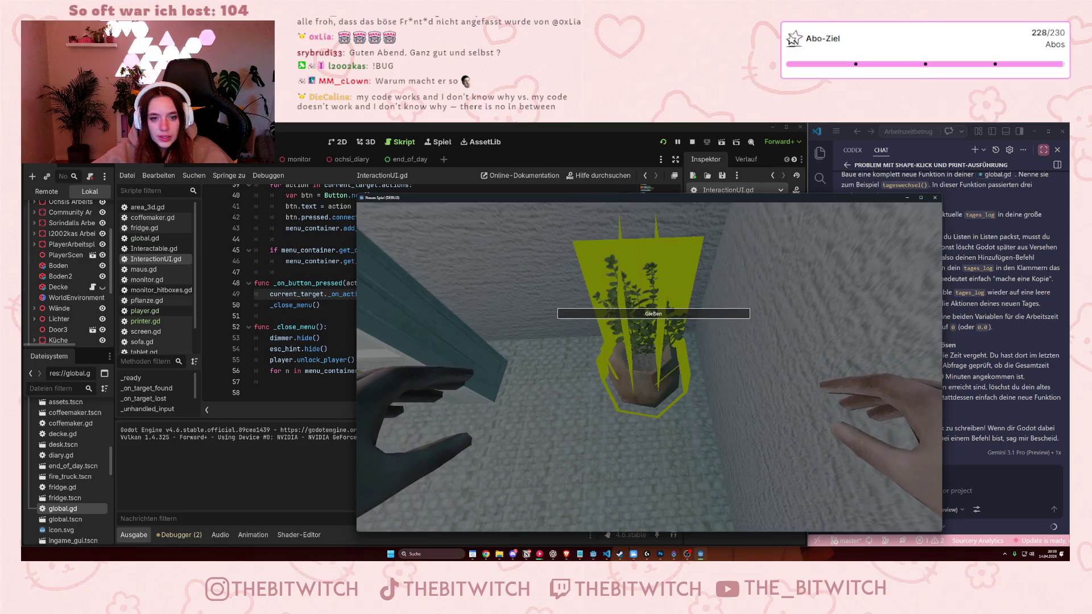
{"action": "left_click", "coordinate": [664, 316]}
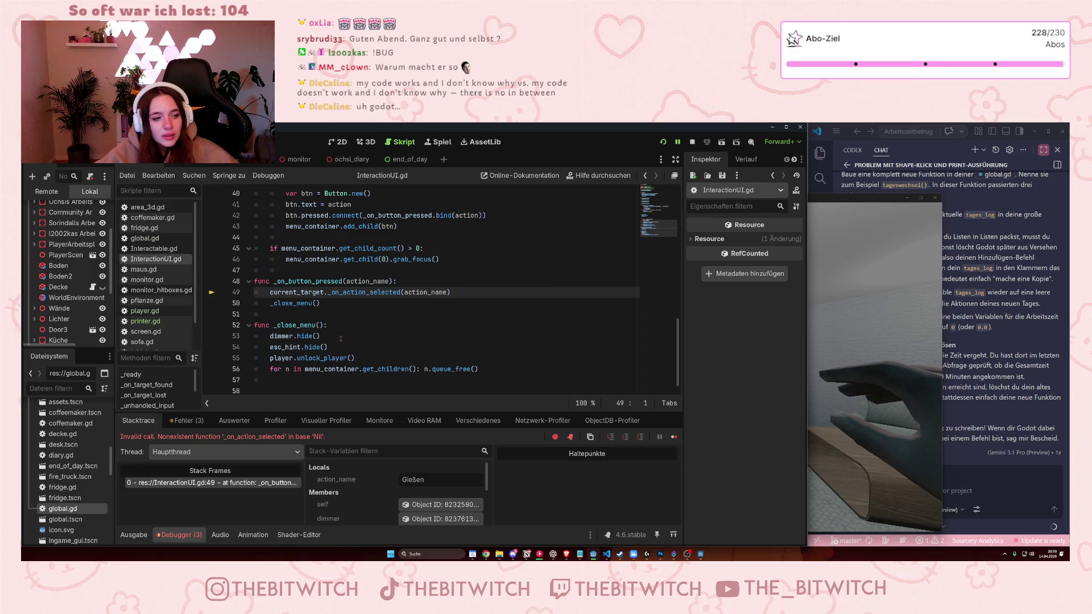
Jump from the invalid call error in the error list to line 49 of InteractionUI.gd.
{"action": "scroll", "coordinate": [340, 338], "scroll_direction": "up", "scroll_amount": 2}
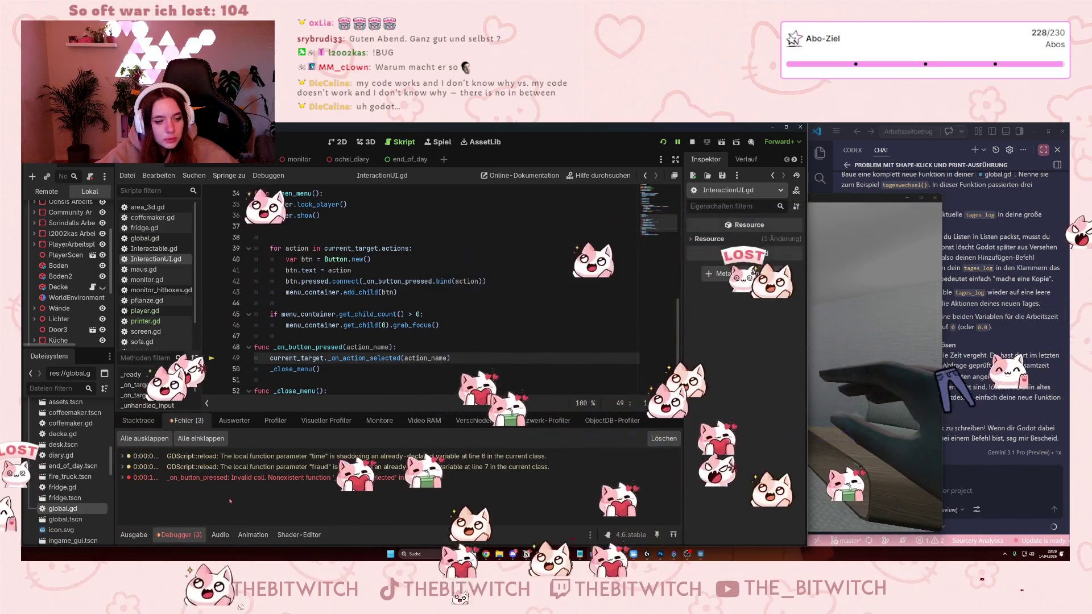
{"action": "left_click", "coordinate": [236, 478]}
{"action": "mouse_move", "coordinate": [236, 480]}
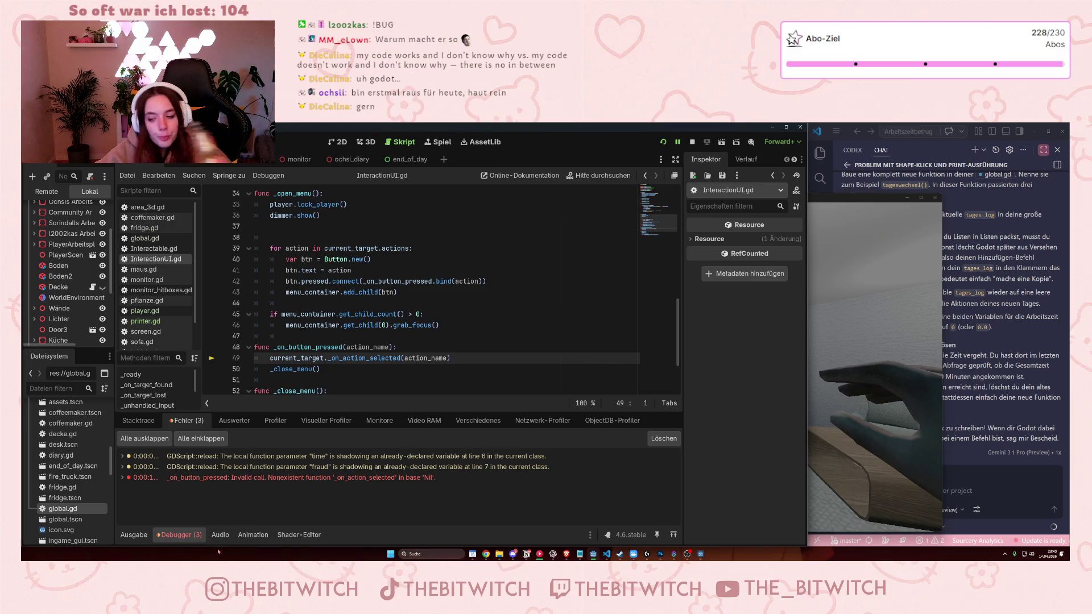
{"action": "left_click", "coordinate": [268, 478]}
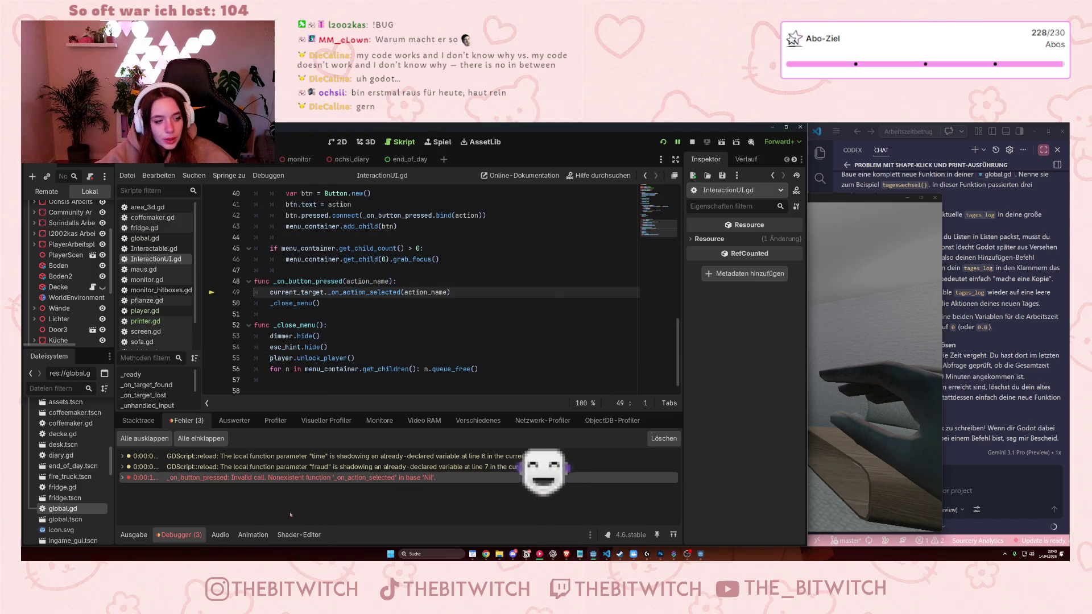
Inspect action_name and current_target on lines 48–49, finding current_target is null.
{"action": "mouse_move", "coordinate": [380, 478]}
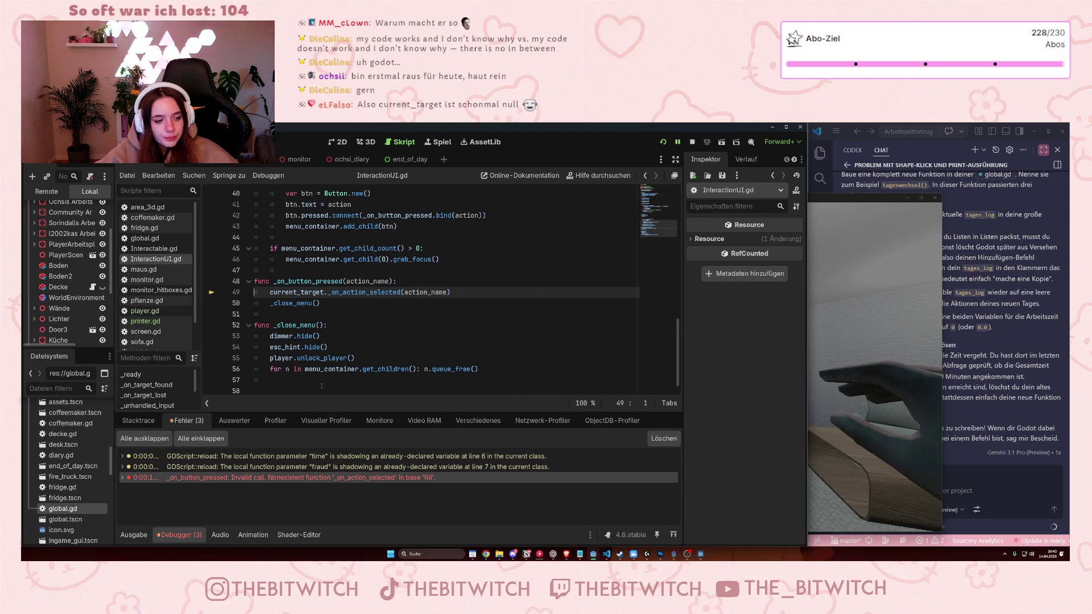
{"action": "left_click", "coordinate": [369, 285]}
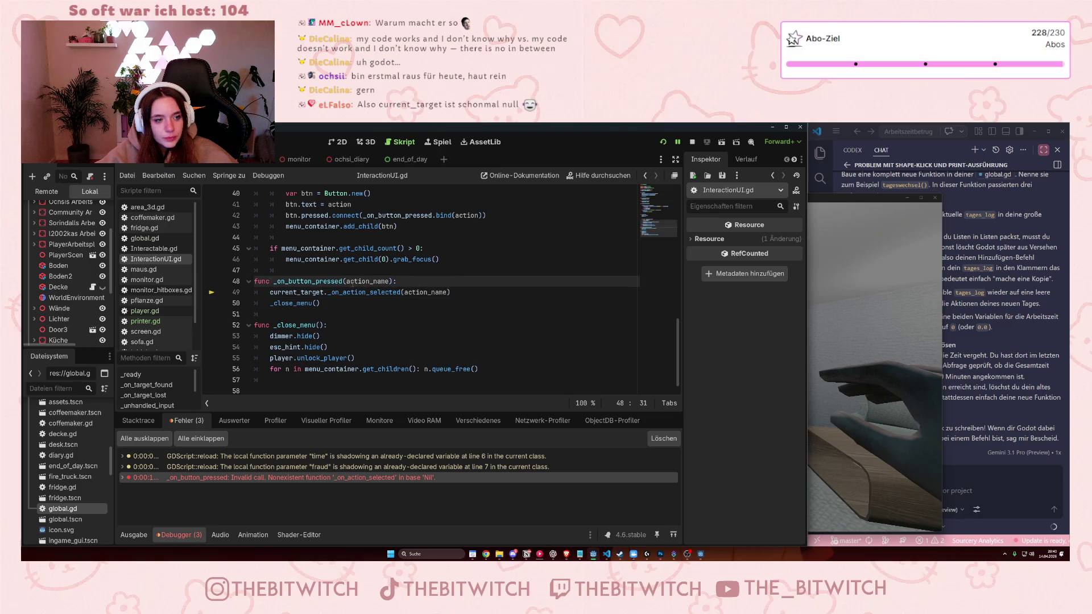
{"action": "left_click", "coordinate": [380, 281]}
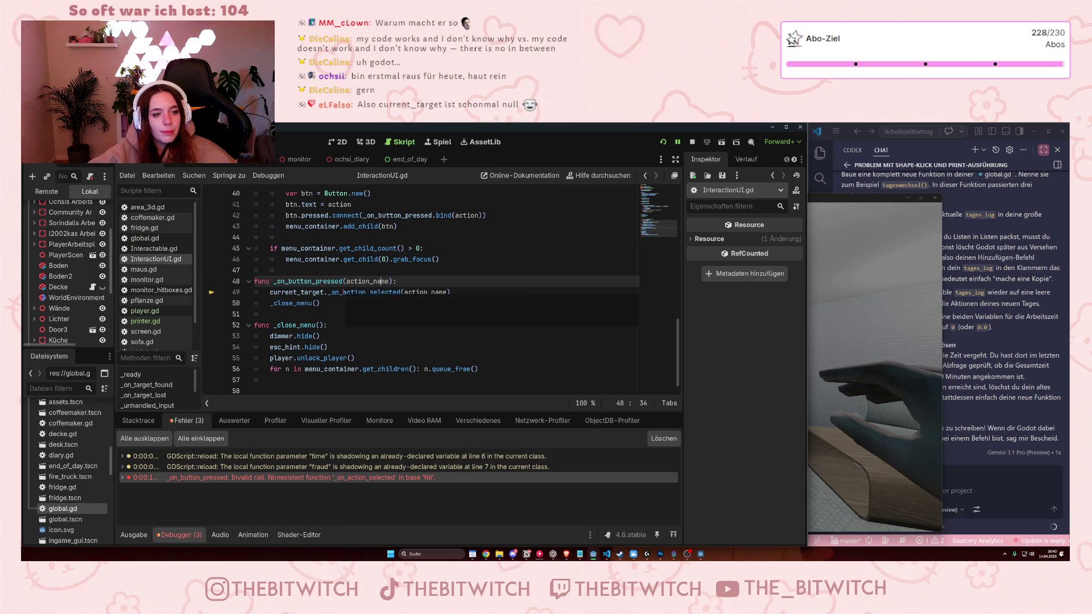
{"action": "mouse_move", "coordinate": [311, 292]}
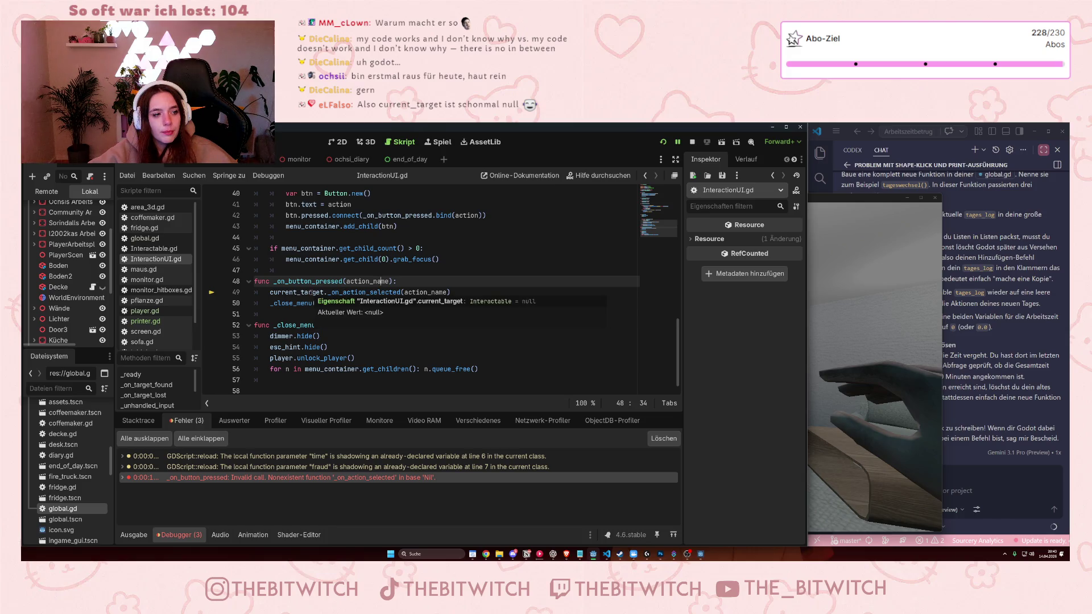
{"action": "left_click", "coordinate": [312, 292]}
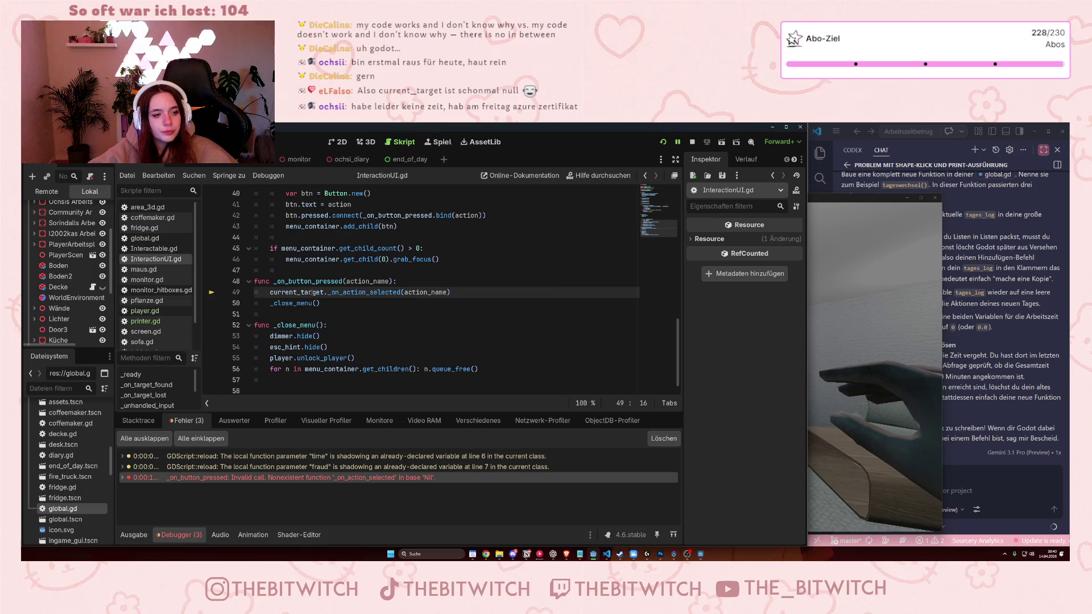
Scroll through InteractionUI.gd's current_target declaration and signal connections, then open Interactable.gd.
{"action": "scroll", "coordinate": [405, 317], "scroll_direction": "up", "scroll_amount": 2}
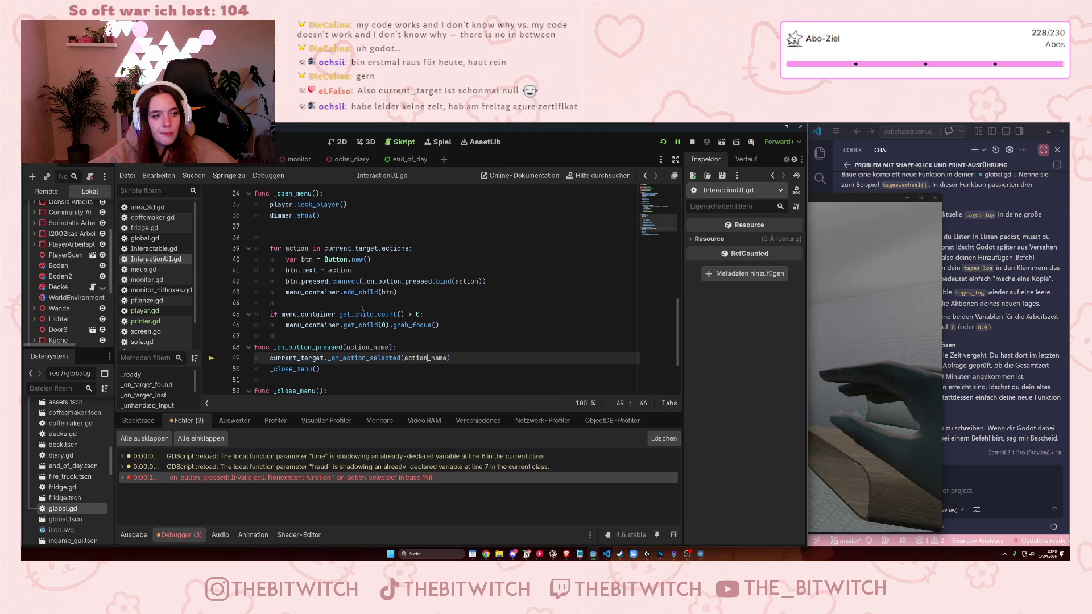
{"action": "scroll", "coordinate": [362, 307], "scroll_direction": "up", "scroll_amount": 2}
{"action": "scroll", "coordinate": [362, 308], "scroll_direction": "down", "scroll_amount": 4}
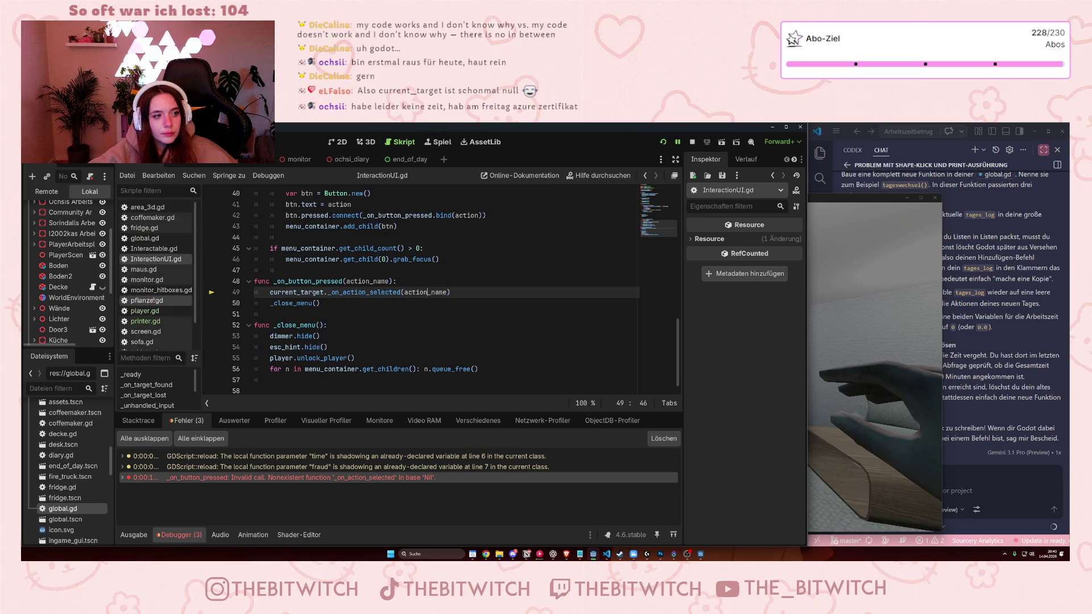
{"action": "scroll", "coordinate": [64, 452], "scroll_direction": "down", "scroll_amount": 2}
{"action": "scroll", "coordinate": [68, 448], "scroll_direction": "up", "scroll_amount": 2}
{"action": "scroll", "coordinate": [67, 447], "scroll_direction": "up", "scroll_amount": 3}
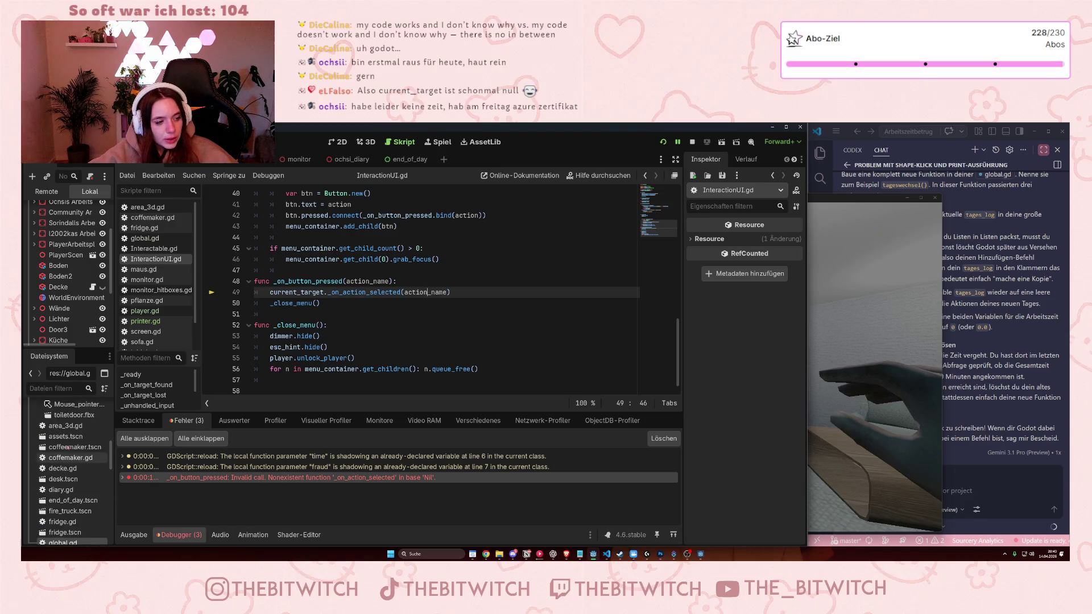
{"action": "scroll", "coordinate": [67, 449], "scroll_direction": "down", "scroll_amount": 6}
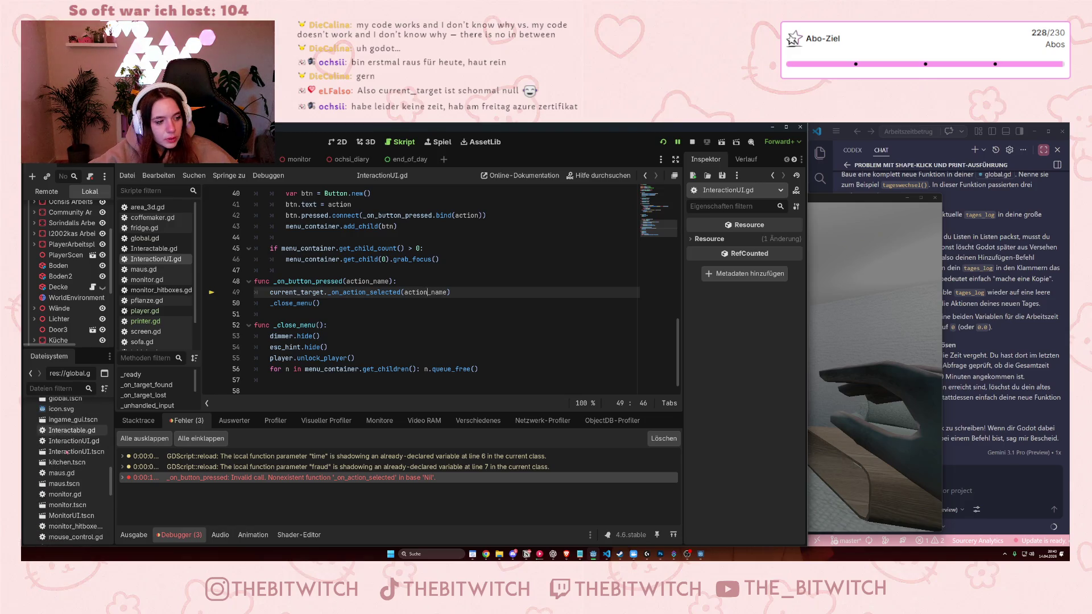
{"action": "scroll", "coordinate": [67, 453], "scroll_direction": "down", "scroll_amount": 5}
{"action": "scroll", "coordinate": [462, 321], "scroll_direction": "up", "scroll_amount": 12}
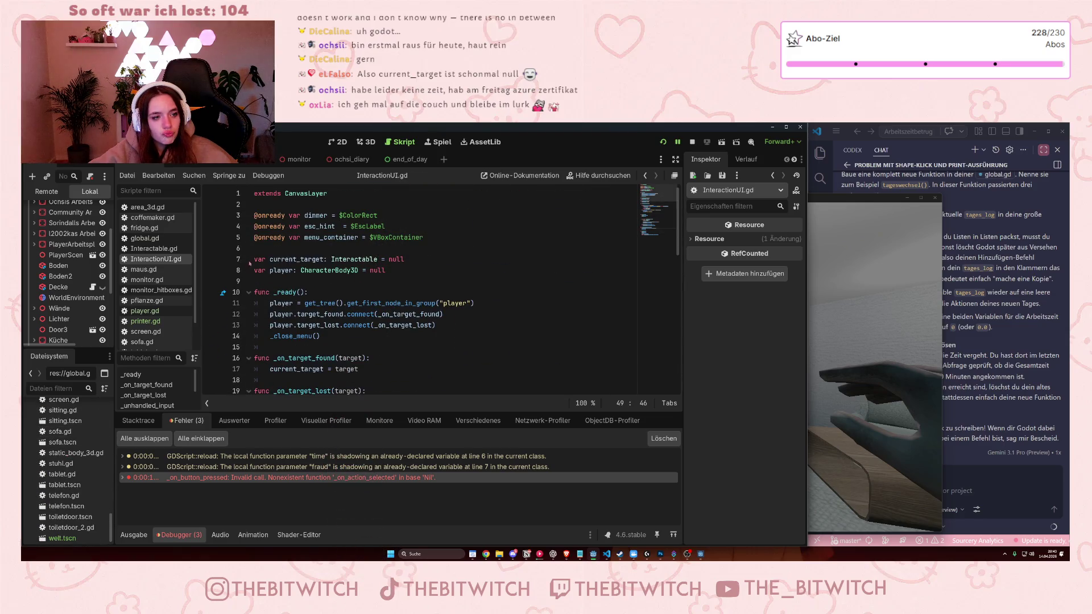
{"action": "left_click", "coordinate": [153, 248]}
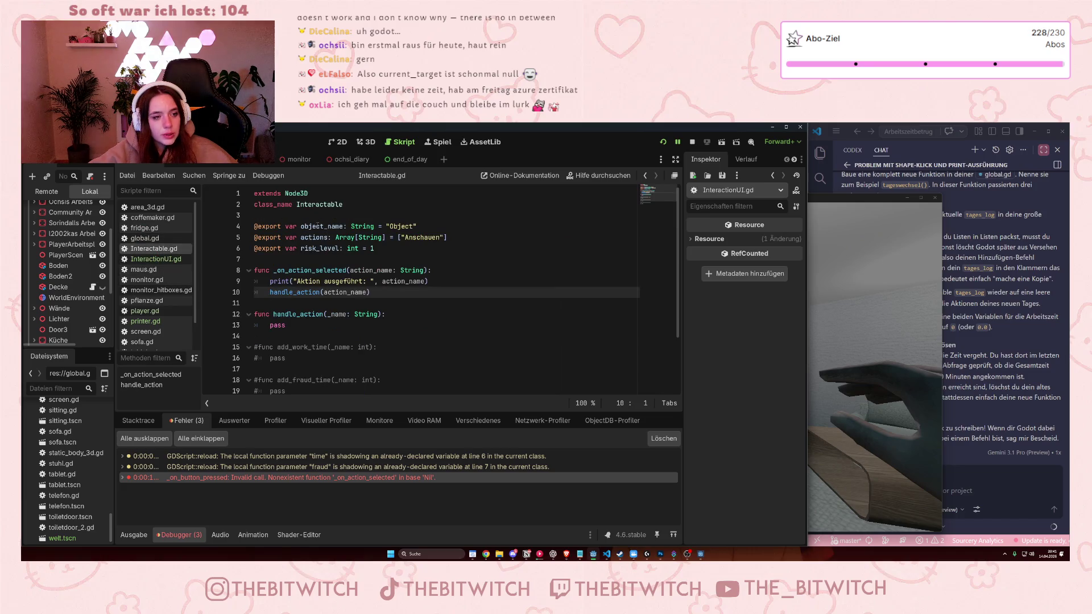
Delete the commented-out add_work_time, add_fraud_time and set_risk_level stubs from Interactable.gd.
{"action": "left_click", "coordinate": [339, 227]}
{"action": "left_click", "coordinate": [339, 226]}
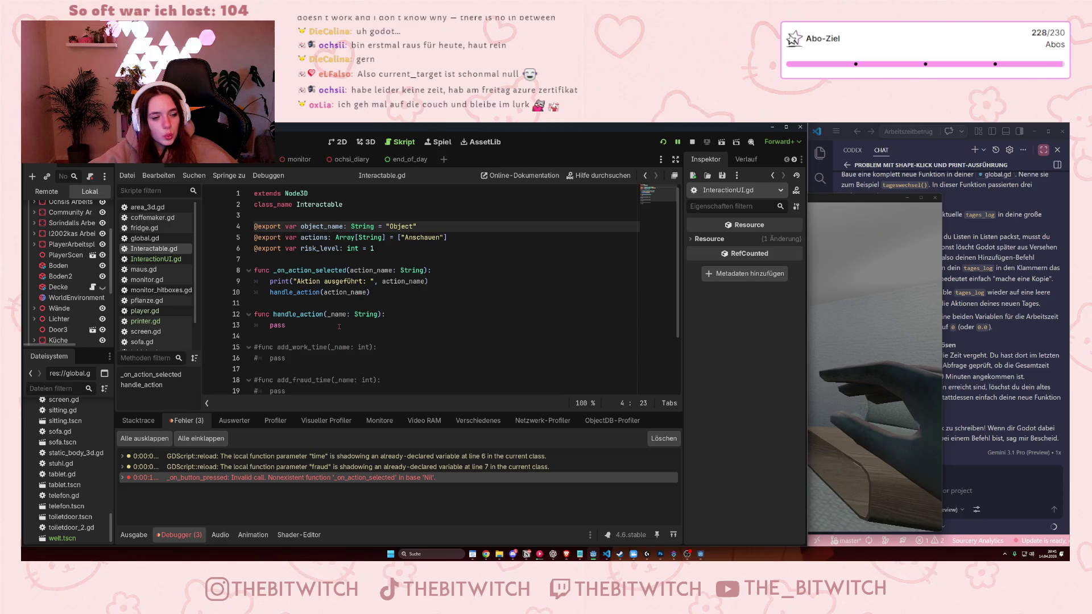
{"action": "scroll", "coordinate": [338, 326], "scroll_direction": "down", "scroll_amount": 2}
{"action": "mouse_move", "coordinate": [296, 367]}
{"action": "left_mouse_down"}
{"action": "mouse_move", "coordinate": [254, 234]}
{"action": "mouse_move", "coordinate": [233, 275]}
{"action": "left_mouse_up"}
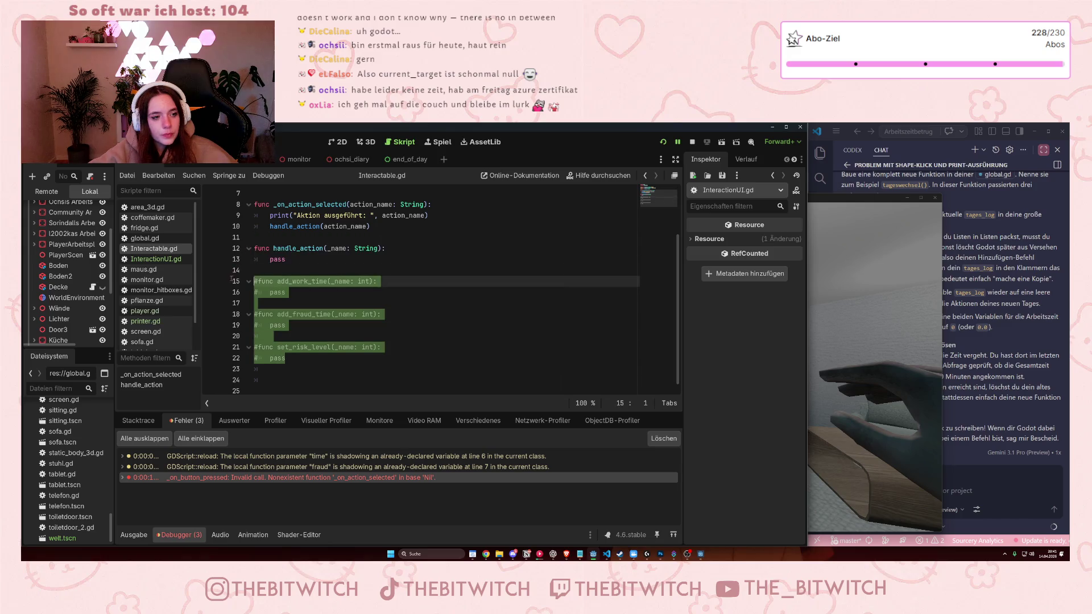
{"action": "key", "text": "Delete"}
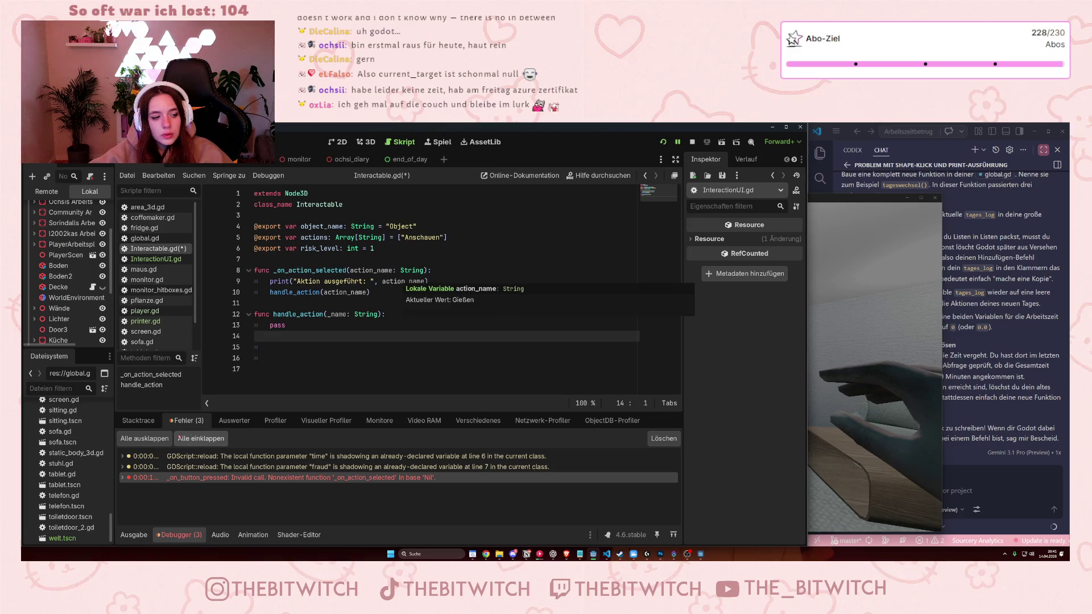
Check the debugger stack trace, errors and action_name value, then save Interactable.gd.
{"action": "left_click", "coordinate": [139, 420]}
{"action": "left_click", "coordinate": [191, 424]}
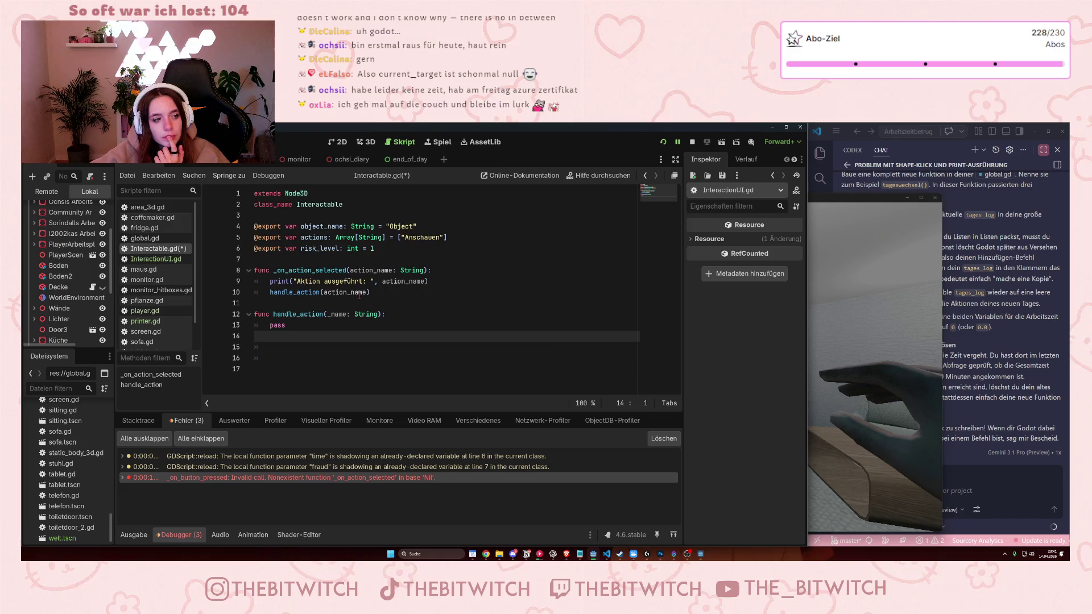
{"action": "left_click", "coordinate": [358, 292]}
{"action": "key", "text": "ctrl+s"}
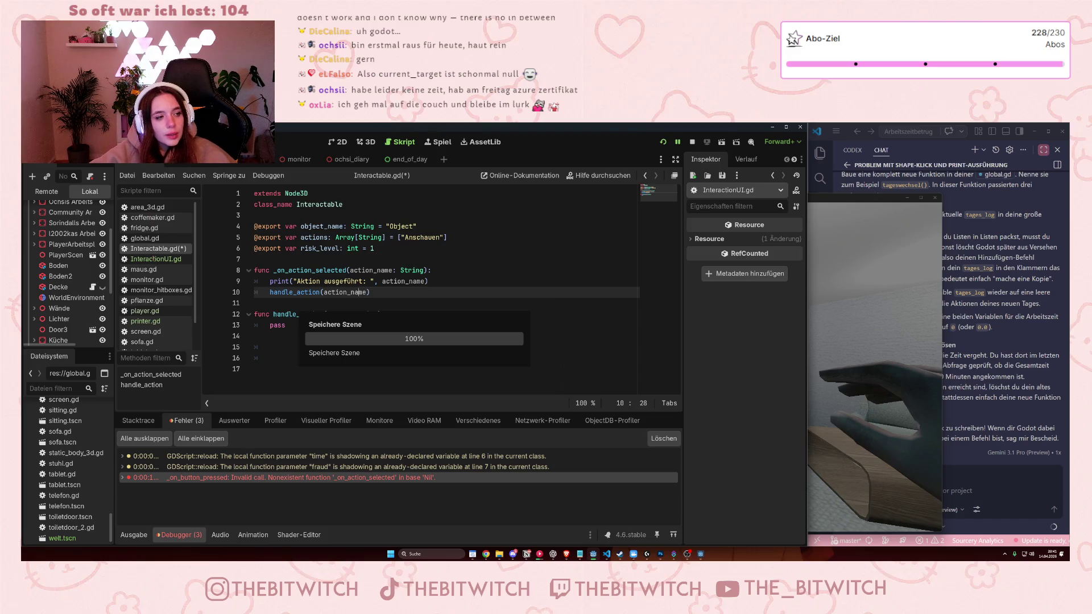
Switch the script editor to InteractionUI.gd and scroll through its code.
{"action": "left_click", "coordinate": [156, 259]}
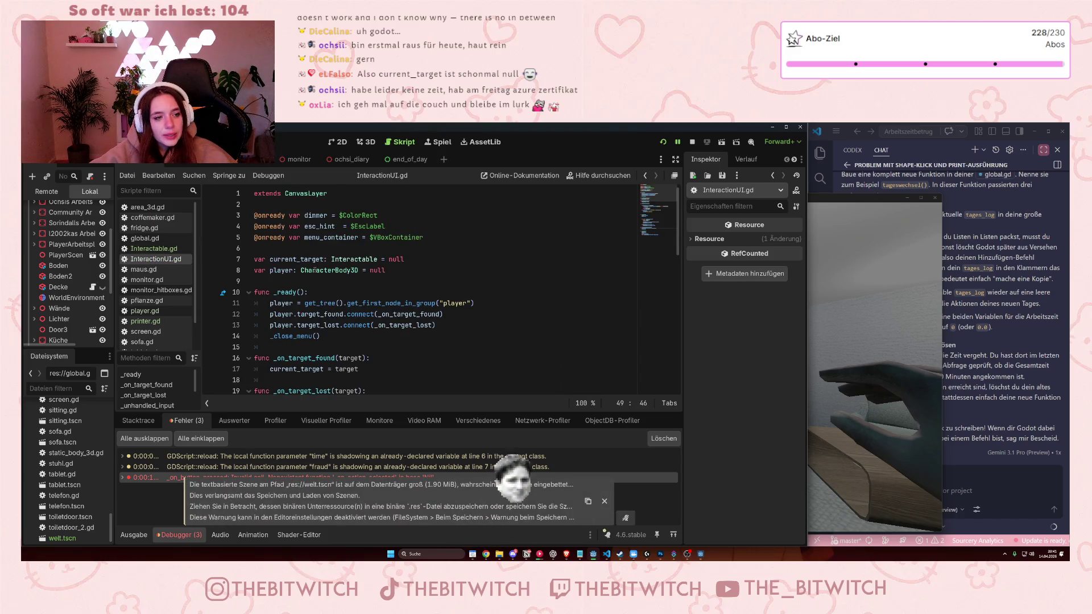
{"action": "scroll", "coordinate": [316, 273], "scroll_direction": "down", "scroll_amount": 6}
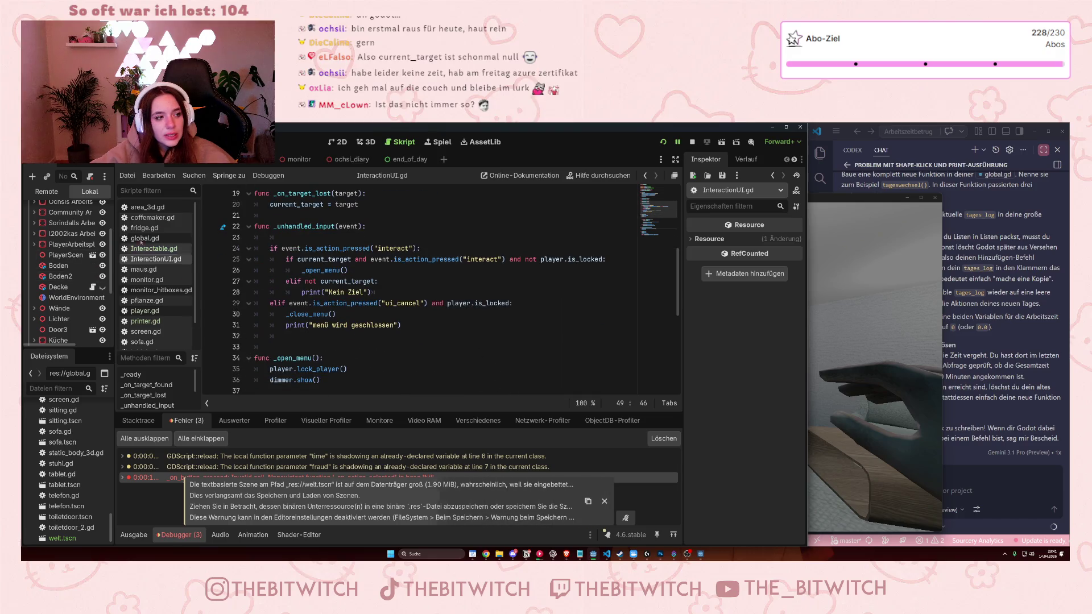
{"action": "scroll", "coordinate": [57, 449], "scroll_direction": "down", "scroll_amount": 1}
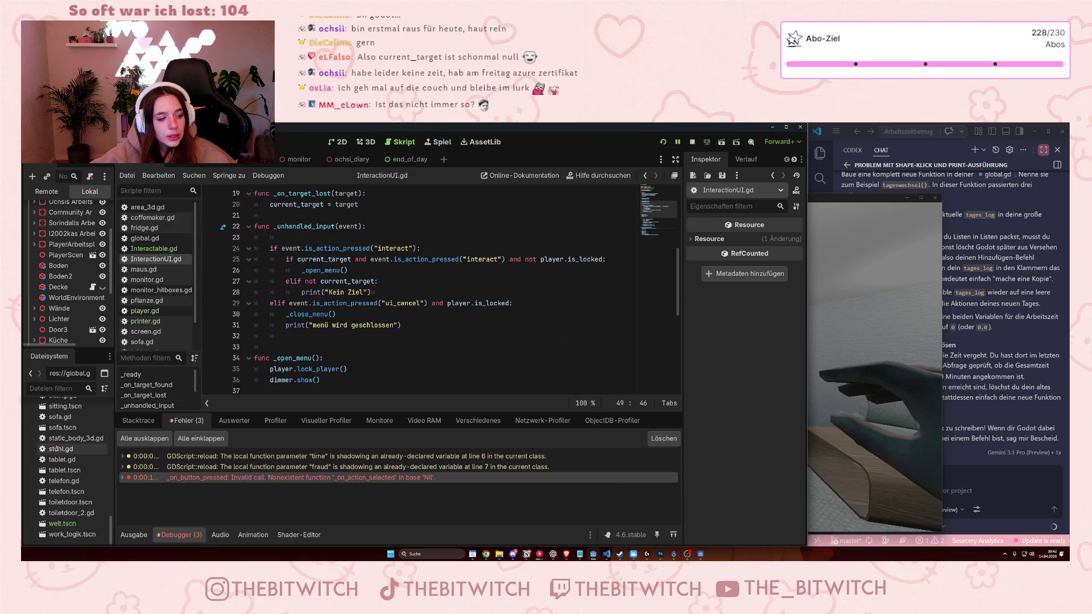
{"action": "scroll", "coordinate": [57, 448], "scroll_direction": "up", "scroll_amount": 10}
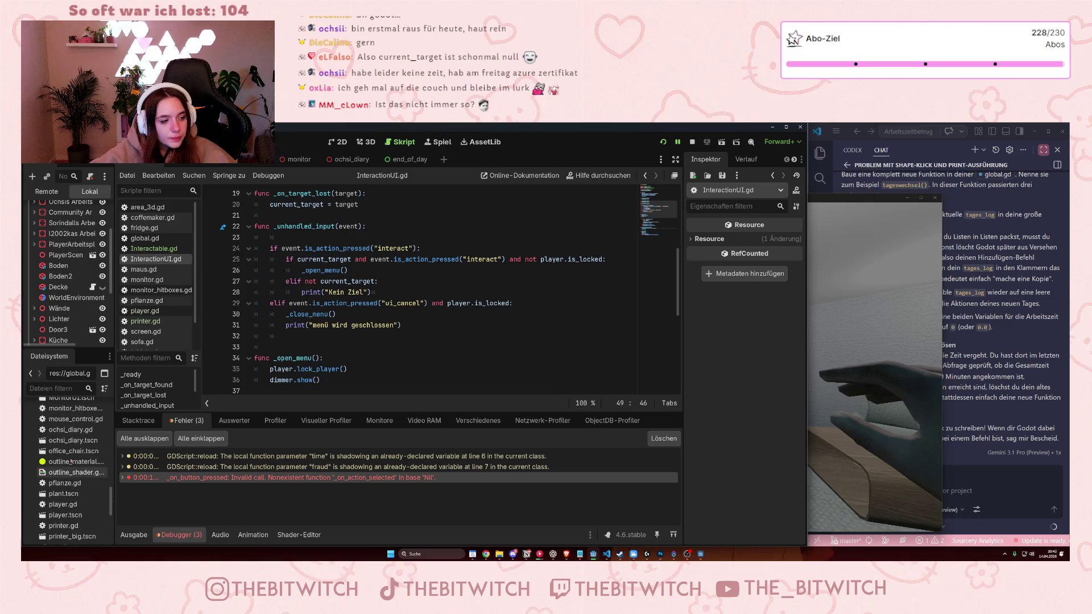
{"action": "scroll", "coordinate": [76, 456], "scroll_direction": "up", "scroll_amount": 4}
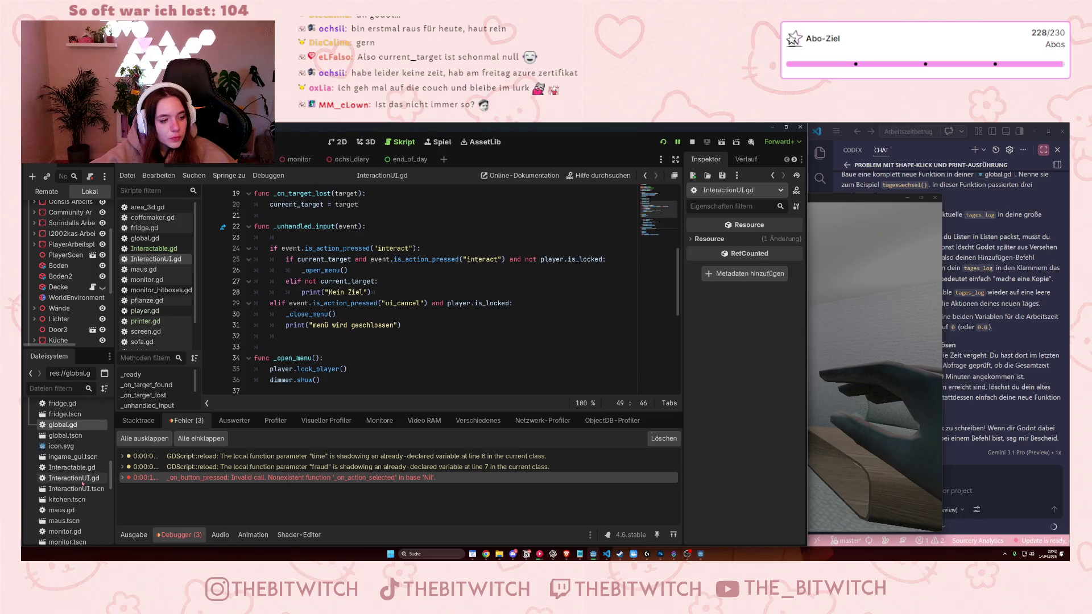
Open the InteractionUI.tscn scene and review the dimmer.show() line in _open_menu.
{"action": "double_click", "coordinate": [79, 488]}
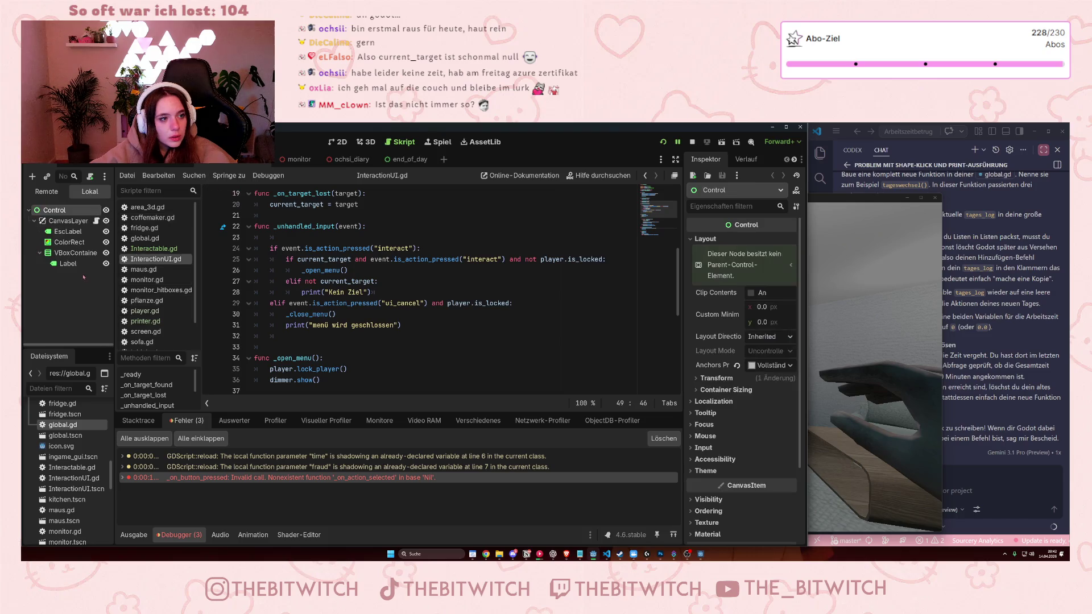
{"action": "scroll", "coordinate": [410, 311], "scroll_direction": "up", "scroll_amount": 3}
{"action": "scroll", "coordinate": [410, 310], "scroll_direction": "up", "scroll_amount": 3}
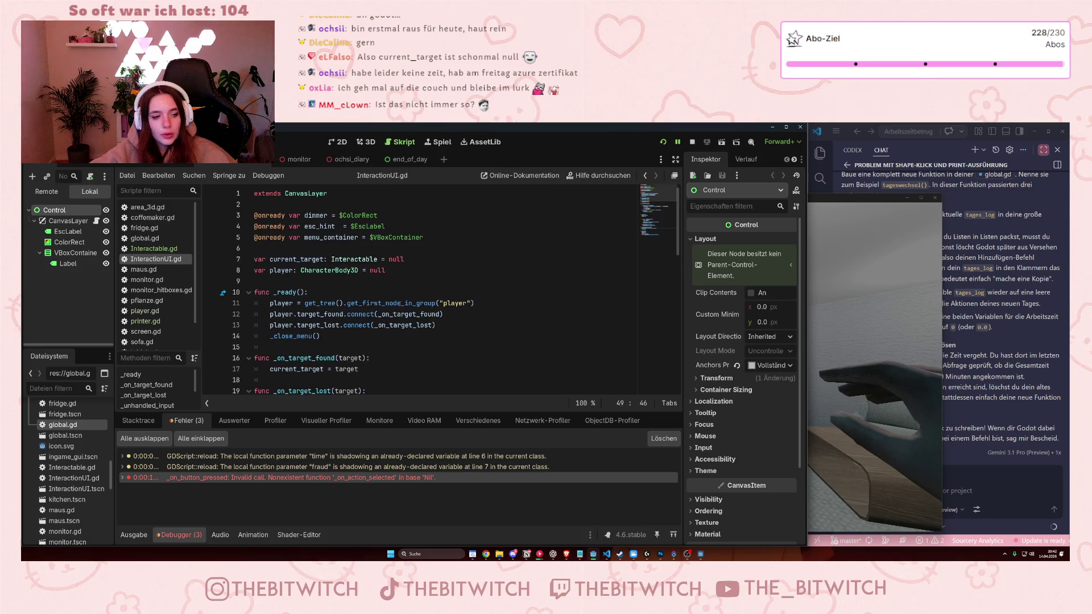
{"action": "scroll", "coordinate": [400, 303], "scroll_direction": "down", "scroll_amount": 8}
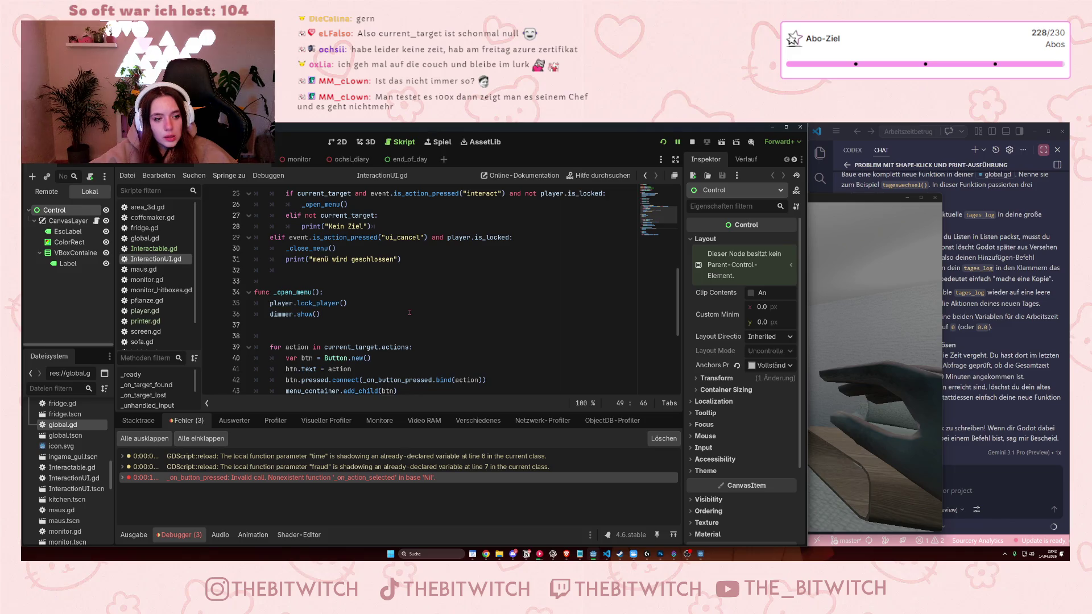
{"action": "left_click", "coordinate": [309, 323]}
{"action": "key", "text": "Left"}
{"action": "scroll", "coordinate": [329, 333], "scroll_direction": "down", "scroll_amount": 2}
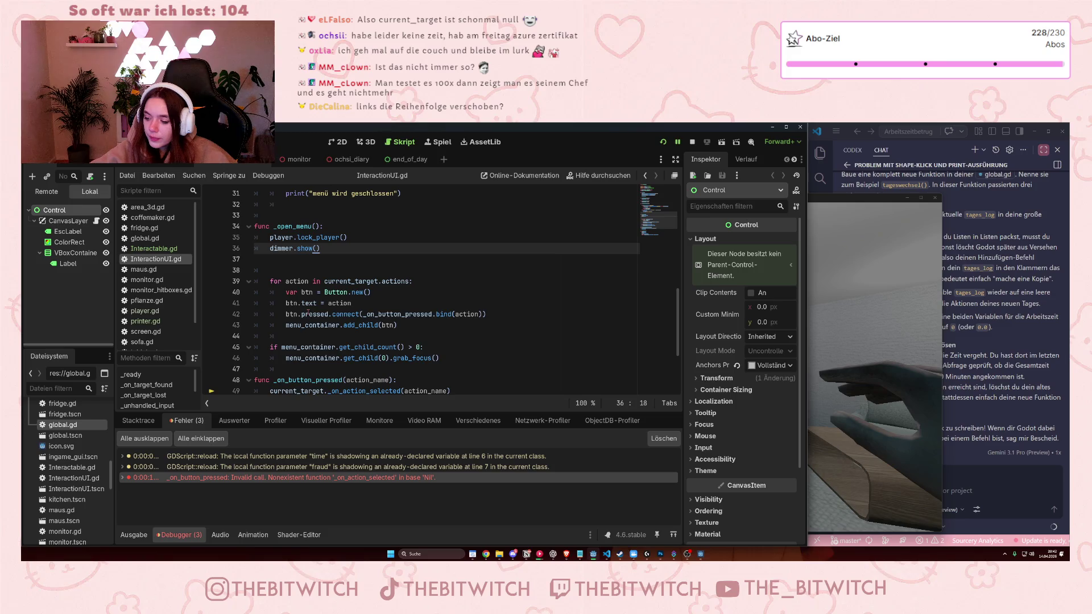
{"action": "mouse_move", "coordinate": [308, 314]}
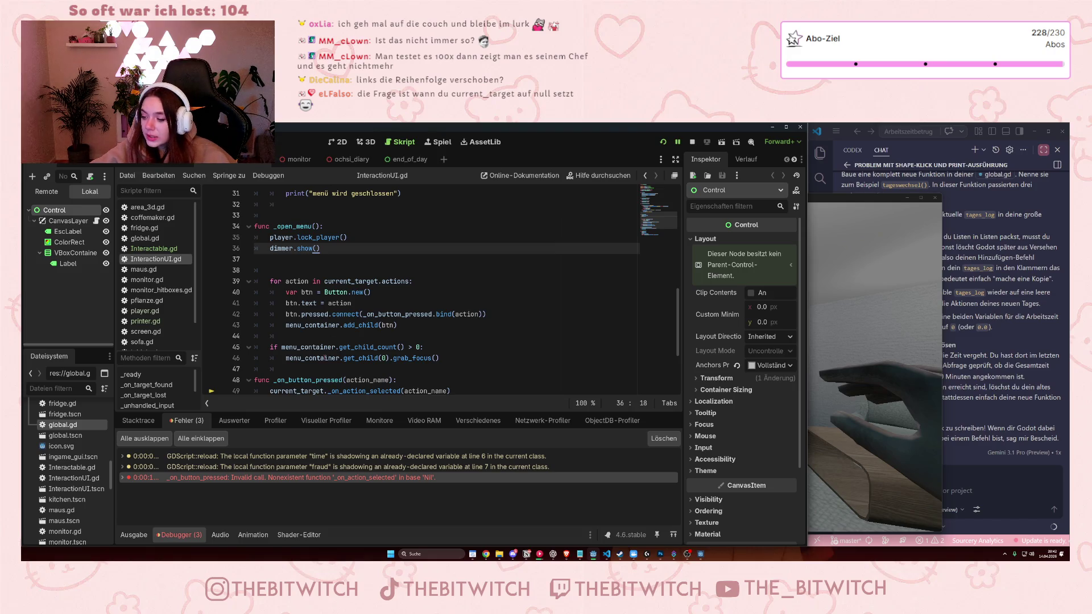
{"action": "mouse_move", "coordinate": [330, 346]}
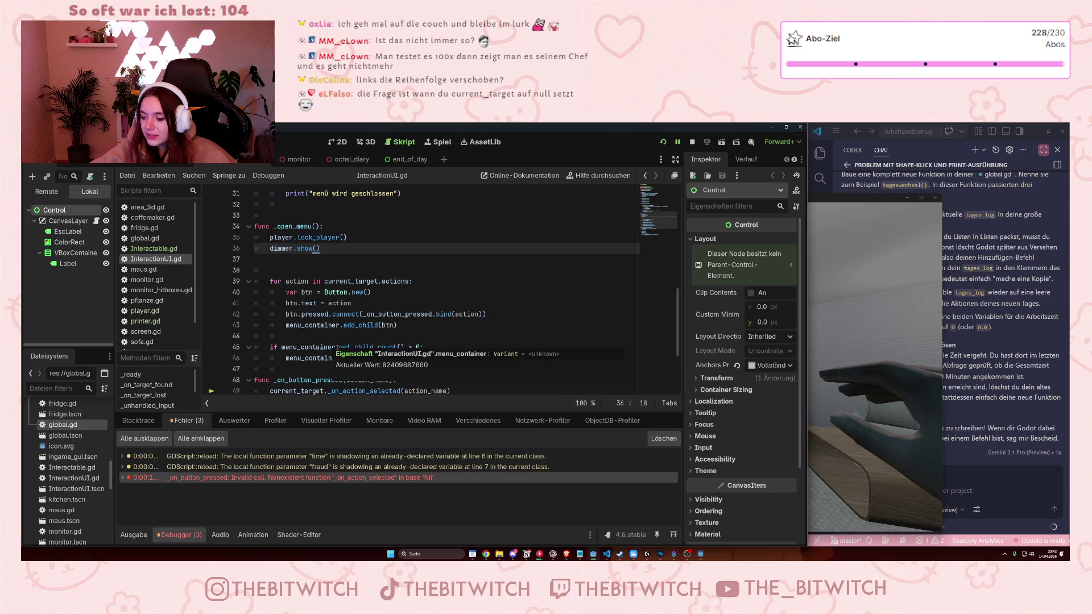
Look over the current_target = target assignment on line 17 of InteractionUI.gd.
{"action": "scroll", "coordinate": [366, 264], "scroll_direction": "up", "scroll_amount": 4}
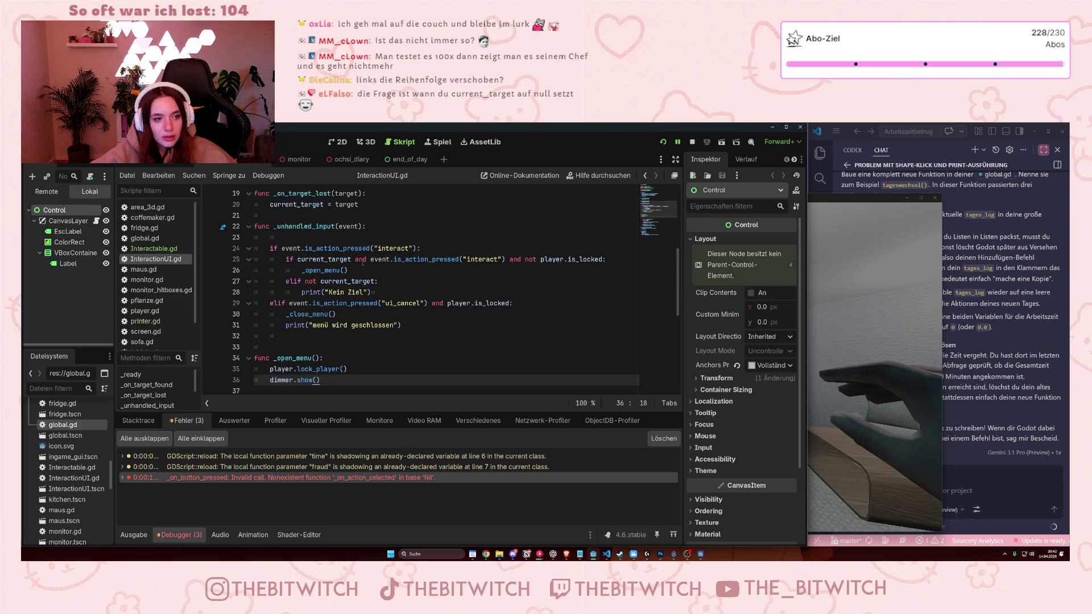
{"action": "scroll", "coordinate": [358, 258], "scroll_direction": "up", "scroll_amount": 1}
{"action": "scroll", "coordinate": [335, 239], "scroll_direction": "up", "scroll_amount": 3}
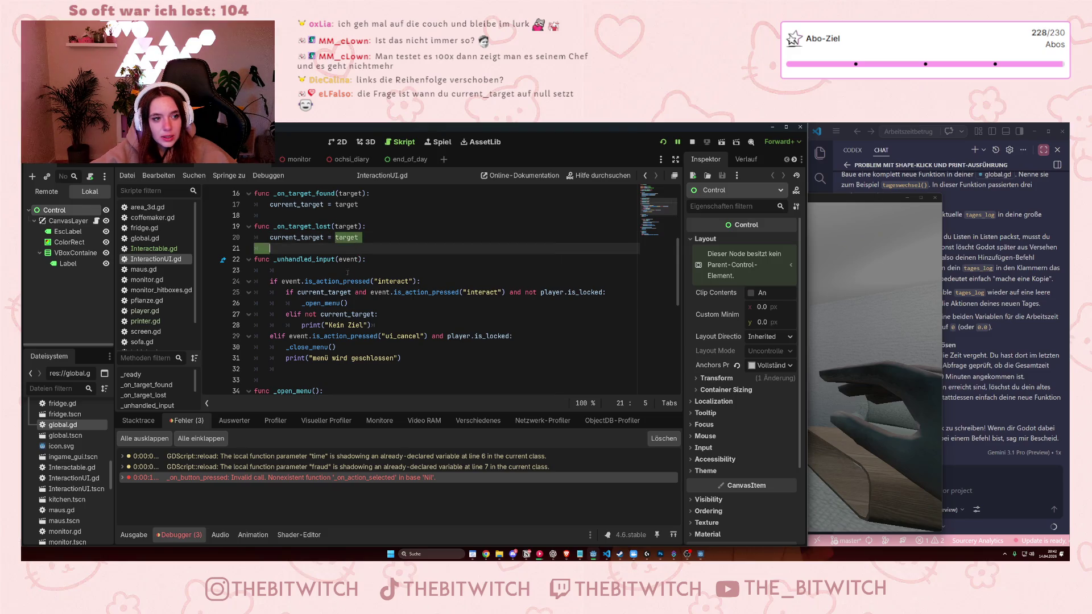
{"action": "double_click", "coordinate": [375, 305]}
{"action": "left_click", "coordinate": [373, 305]}
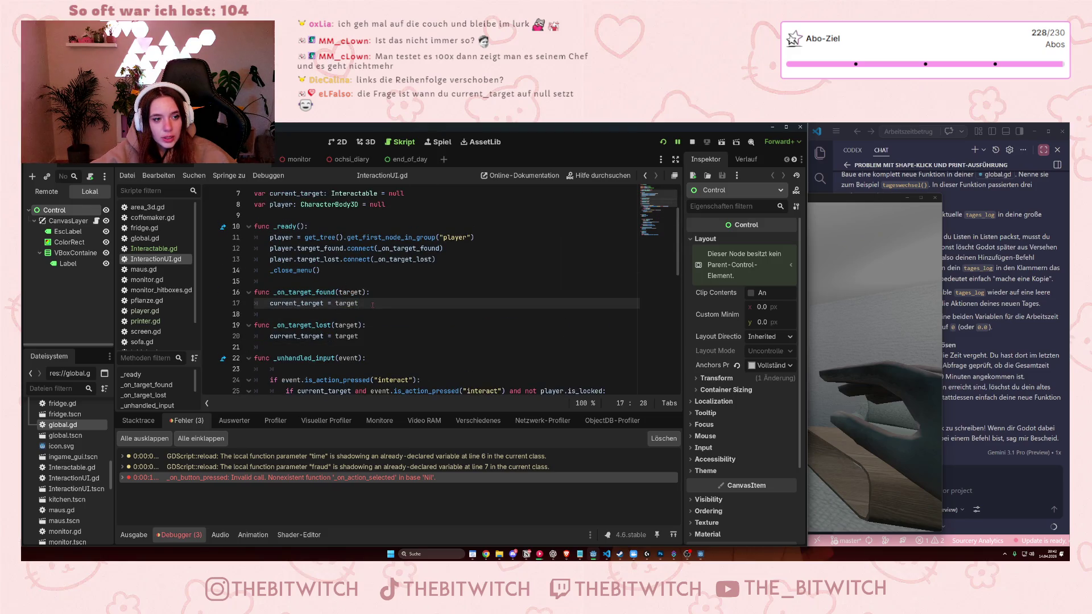
{"action": "scroll", "coordinate": [365, 303], "scroll_direction": "up", "scroll_amount": 2}
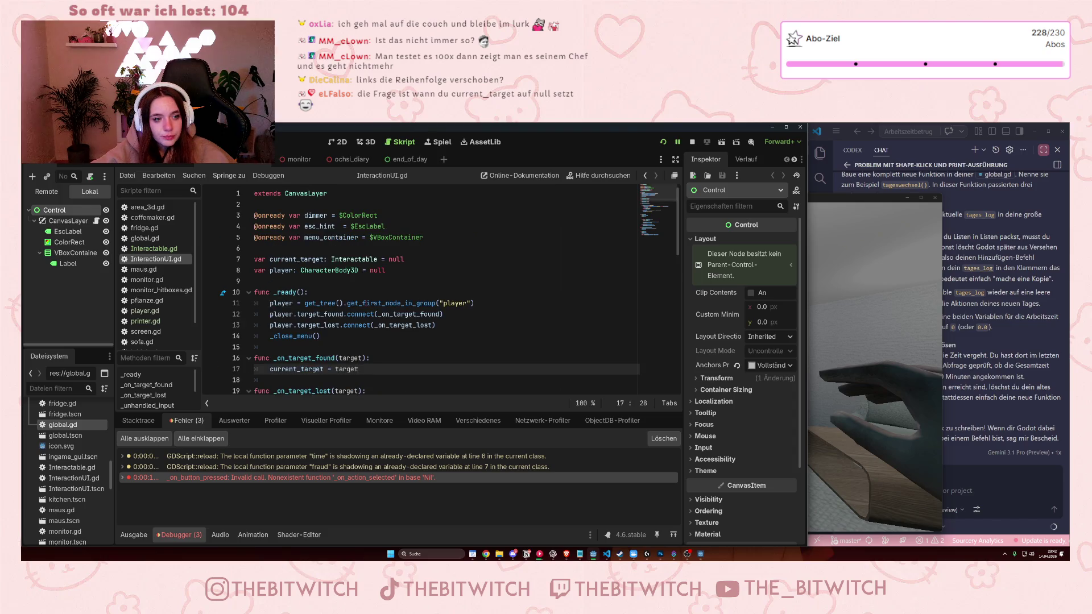
{"action": "scroll", "coordinate": [358, 307], "scroll_direction": "down", "scroll_amount": 6}
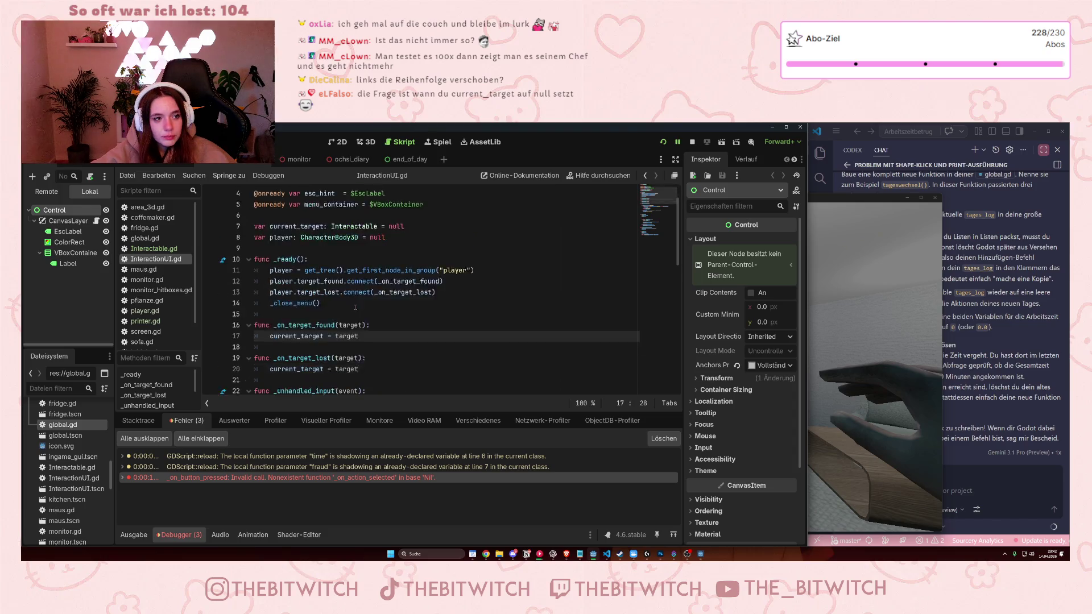
{"action": "scroll", "coordinate": [353, 309], "scroll_direction": "down", "scroll_amount": 7}
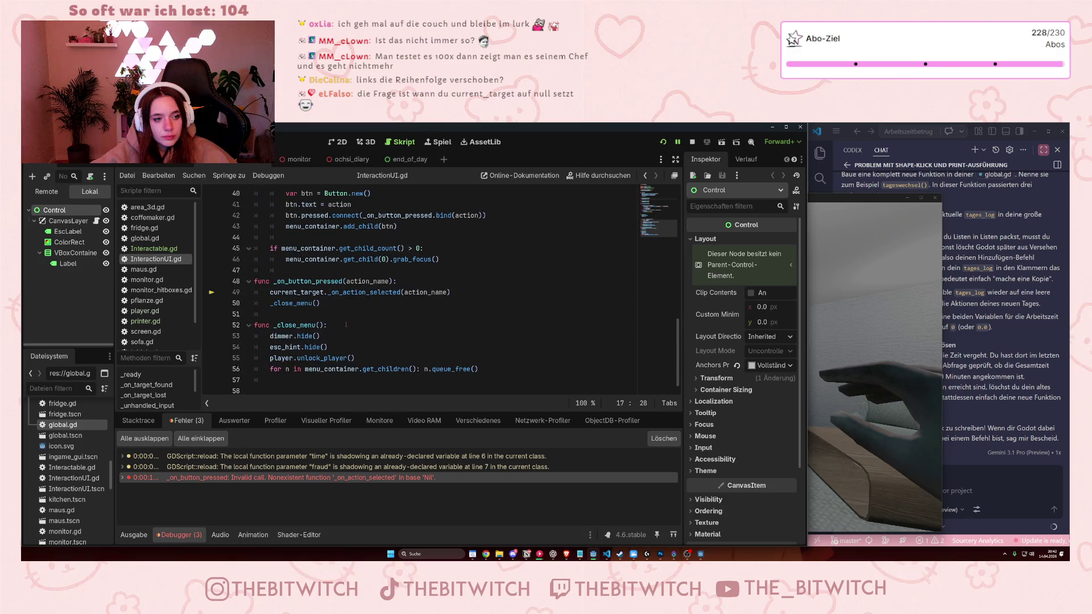
Place the caret on empty line 37 inside _open_menu.
{"action": "left_click", "coordinate": [330, 347]}
{"action": "left_click", "coordinate": [330, 325]}
{"action": "scroll", "coordinate": [331, 320], "scroll_direction": "up", "scroll_amount": 3}
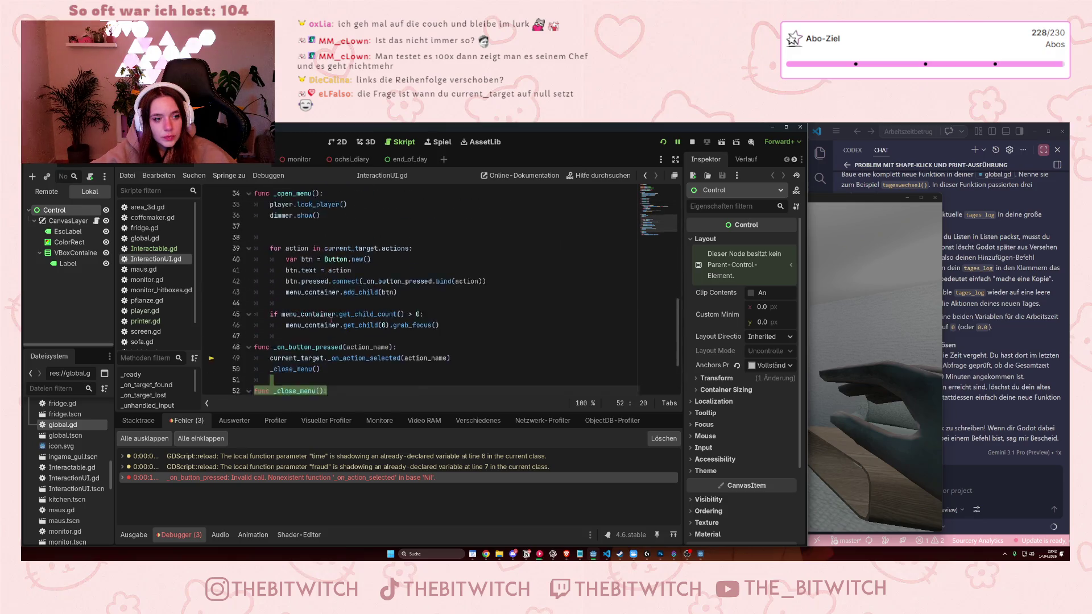
{"action": "left_click", "coordinate": [330, 318]}
{"action": "left_click", "coordinate": [315, 248]}
{"action": "left_click", "coordinate": [312, 260]}
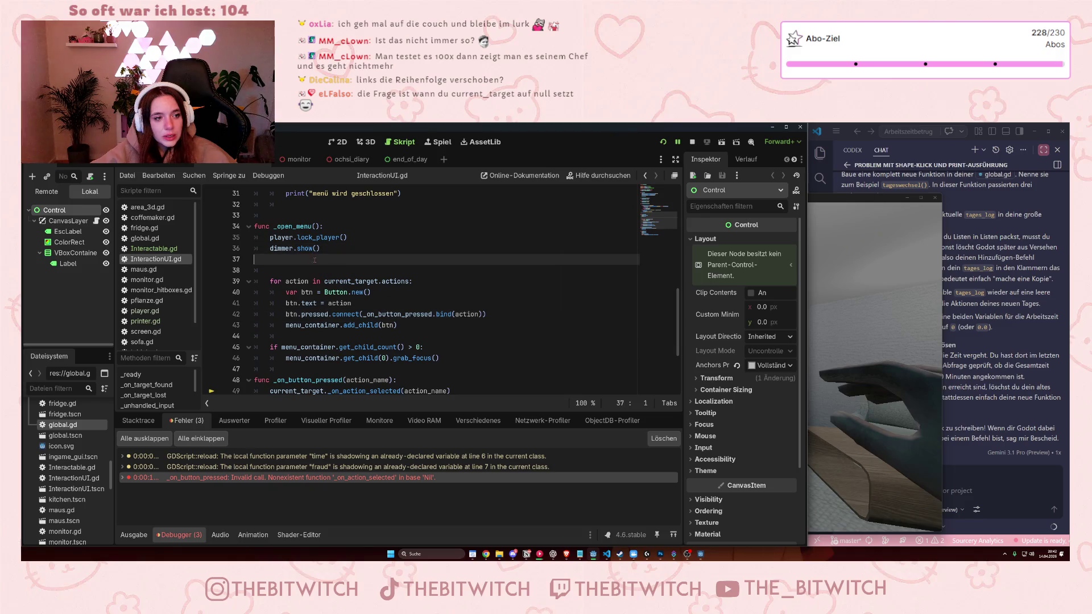
Add an indented esc_hint.show() on line 37 using autocomplete.
{"action": "key", "text": "Tab"}
{"action": "type", "text": "esc"}
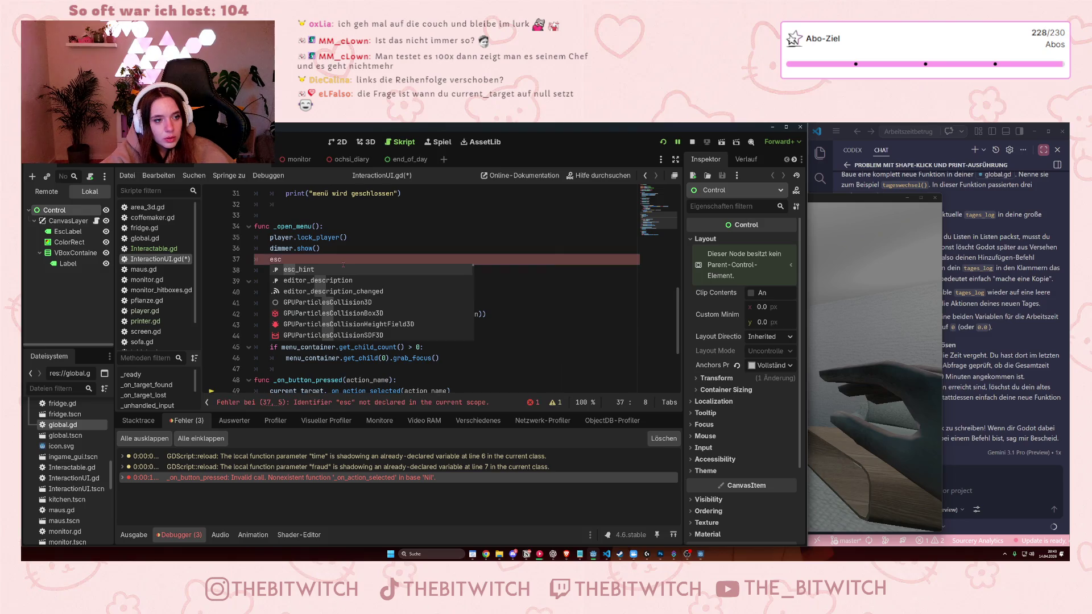
{"action": "type", "text": "_"}
{"action": "key", "text": "Return"}
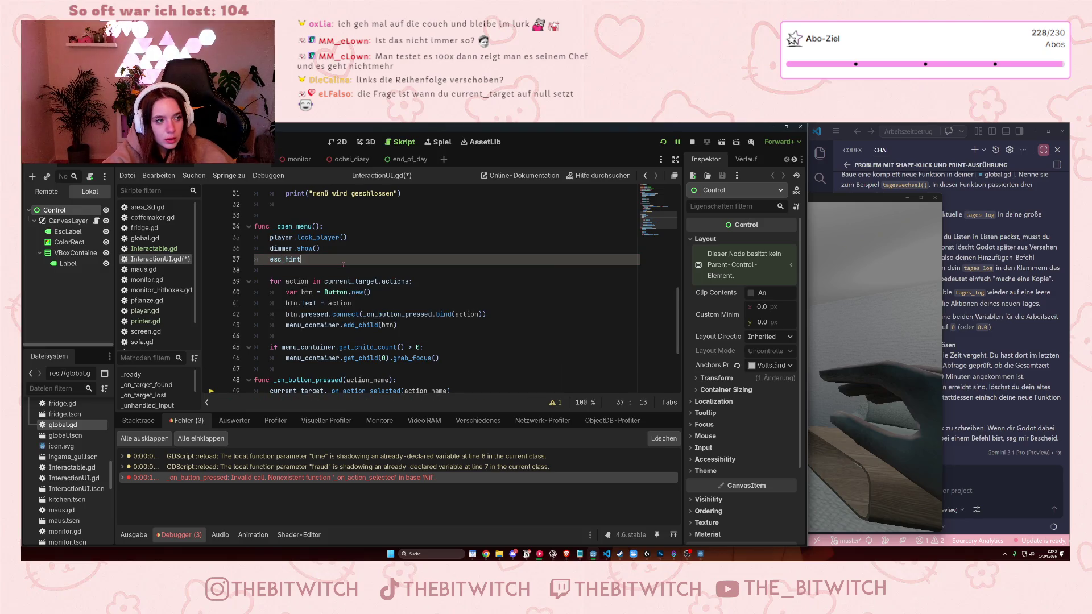
{"action": "type", "text": ".show"}
{"action": "key", "text": "Return"}
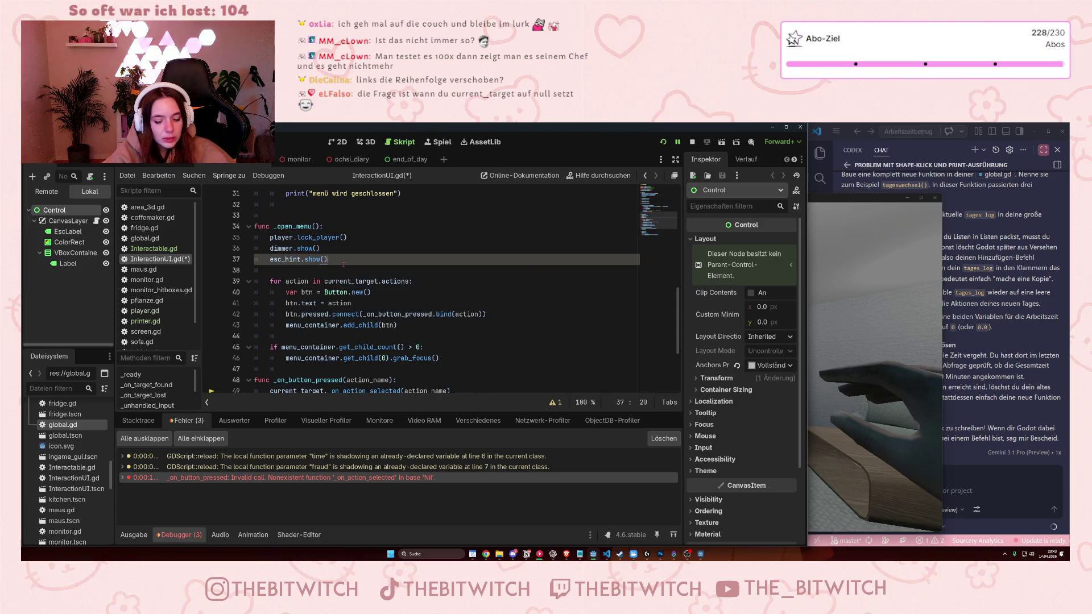
Save InteractionUI.gd, stop the running game and relaunch it with F5.
{"action": "left_click", "coordinate": [386, 325]}
{"action": "key", "text": "ctrl+s"}
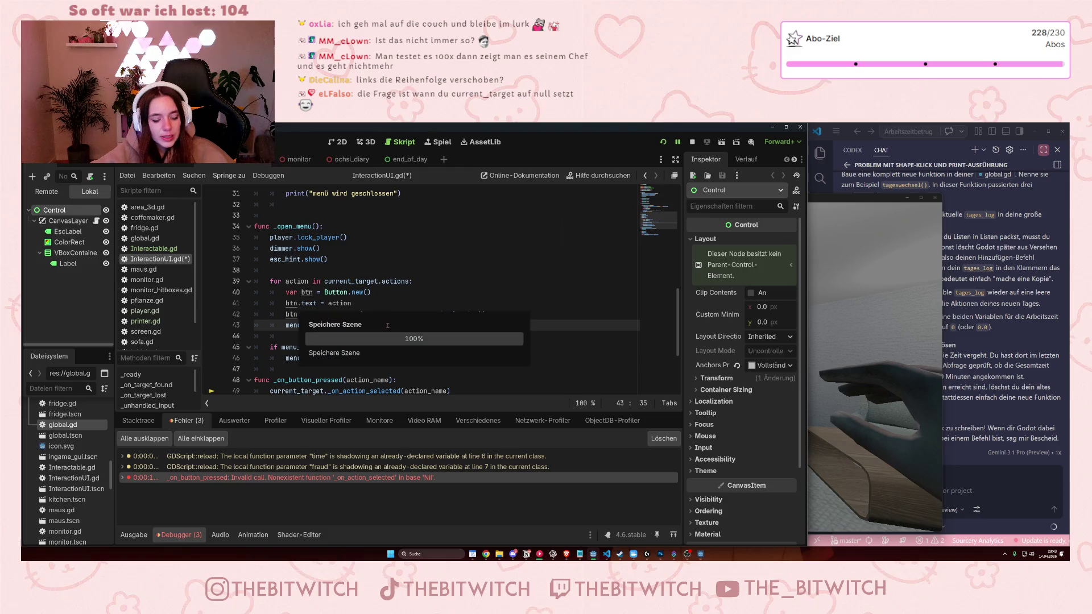
{"action": "left_click", "coordinate": [692, 142]}
{"action": "key", "text": "F5"}
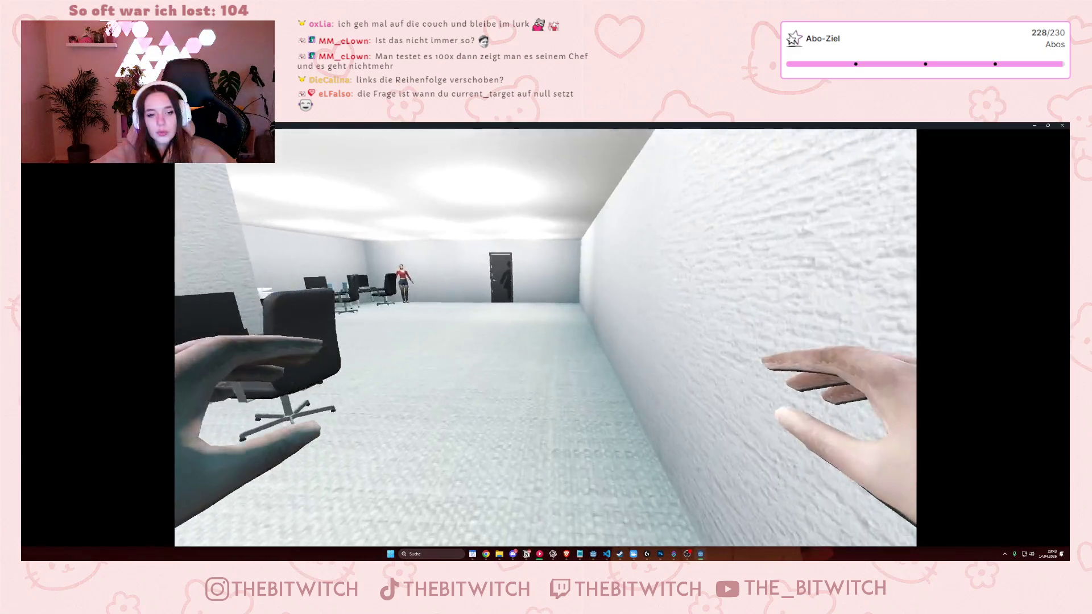
Walk to a chair, open its menu and choose the Hinsetzen sit-down option.
{"action": "key", "text": "w"}
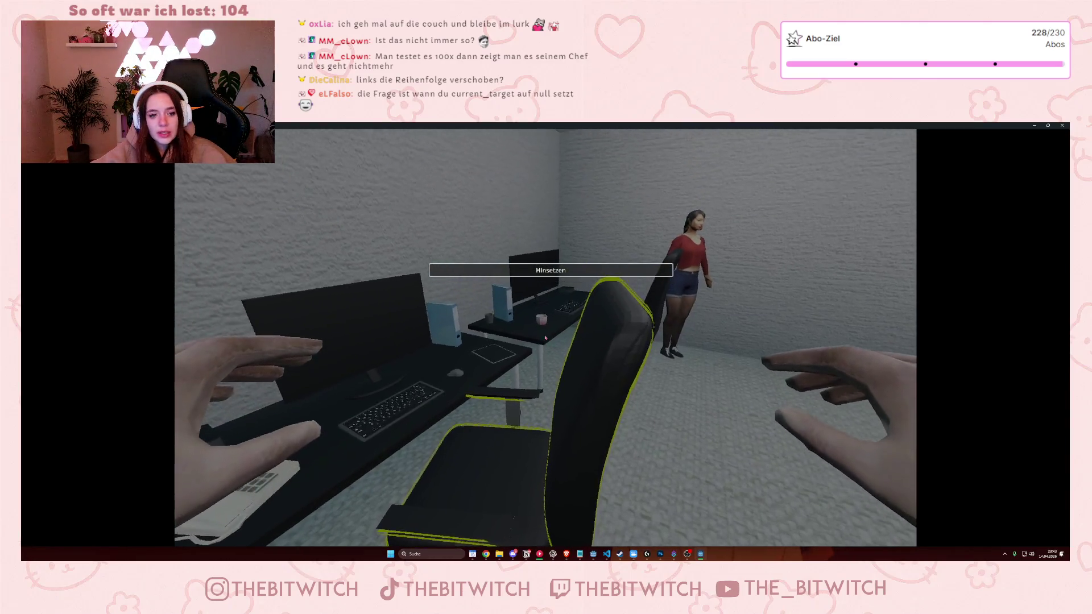
{"action": "key", "text": "e"}
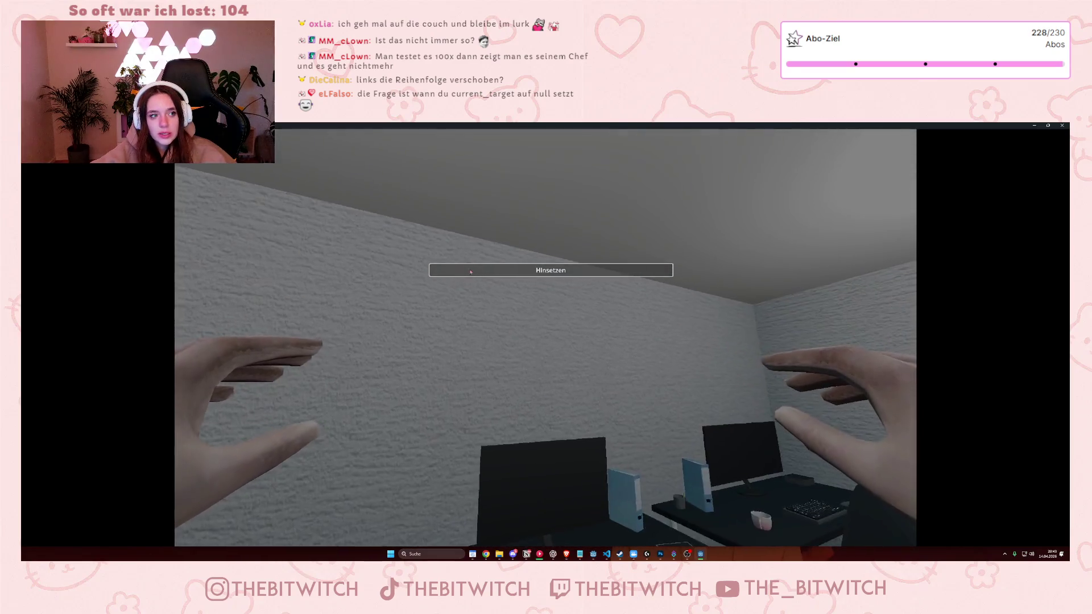
{"action": "key", "text": "Return"}
Restart the game, open the printer's interaction menu, then stop the game with F8.
{"action": "key", "text": "F5"}
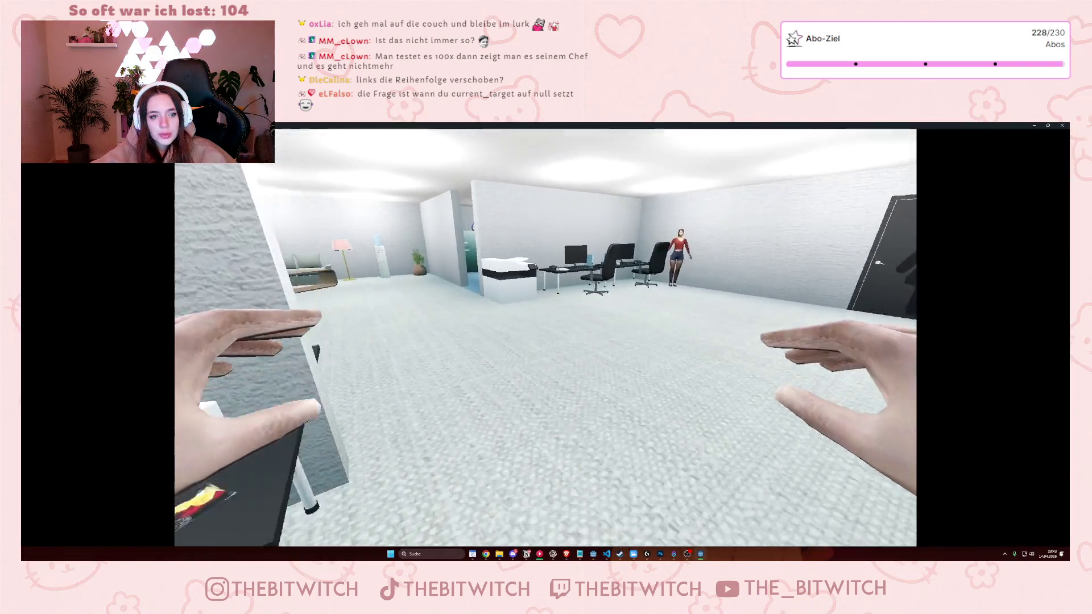
{"action": "key", "text": "w"}
{"action": "key", "text": "e"}
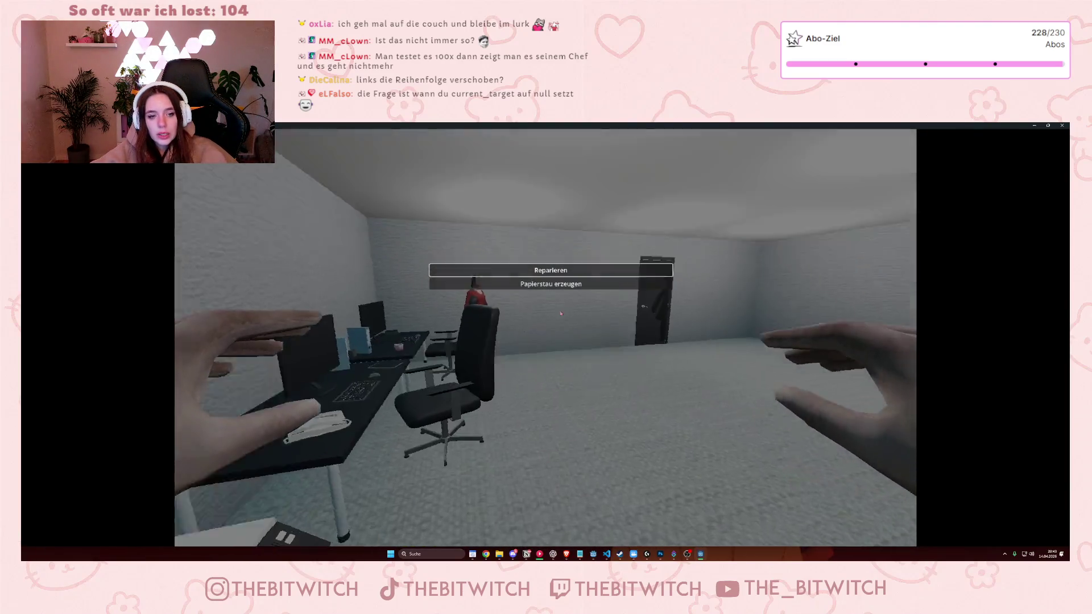
{"action": "key", "text": "F8"}
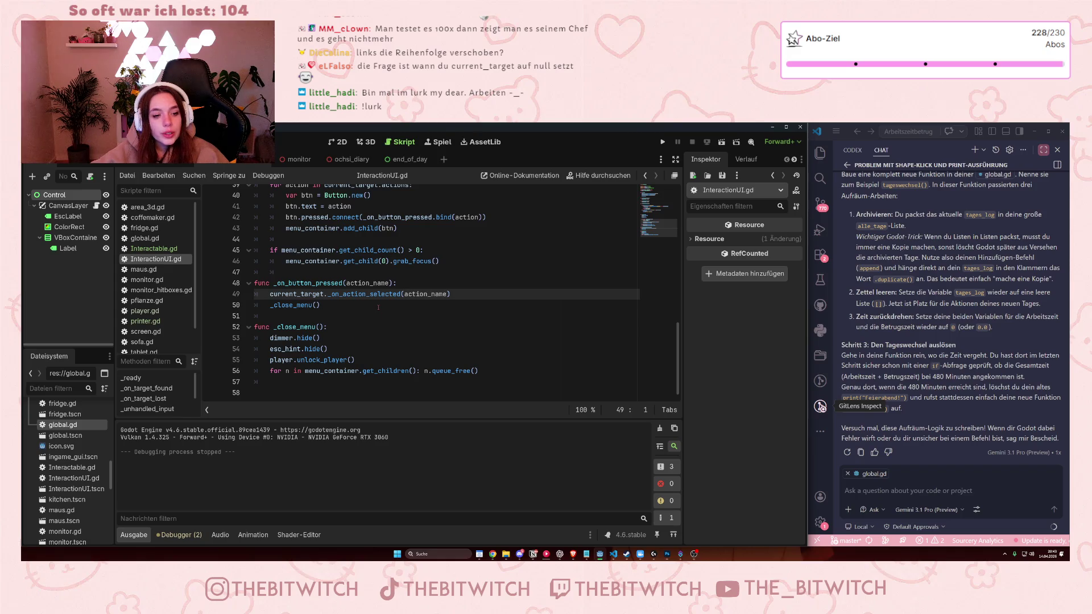
{"action": "scroll", "coordinate": [380, 314], "scroll_direction": "up", "scroll_amount": 10}
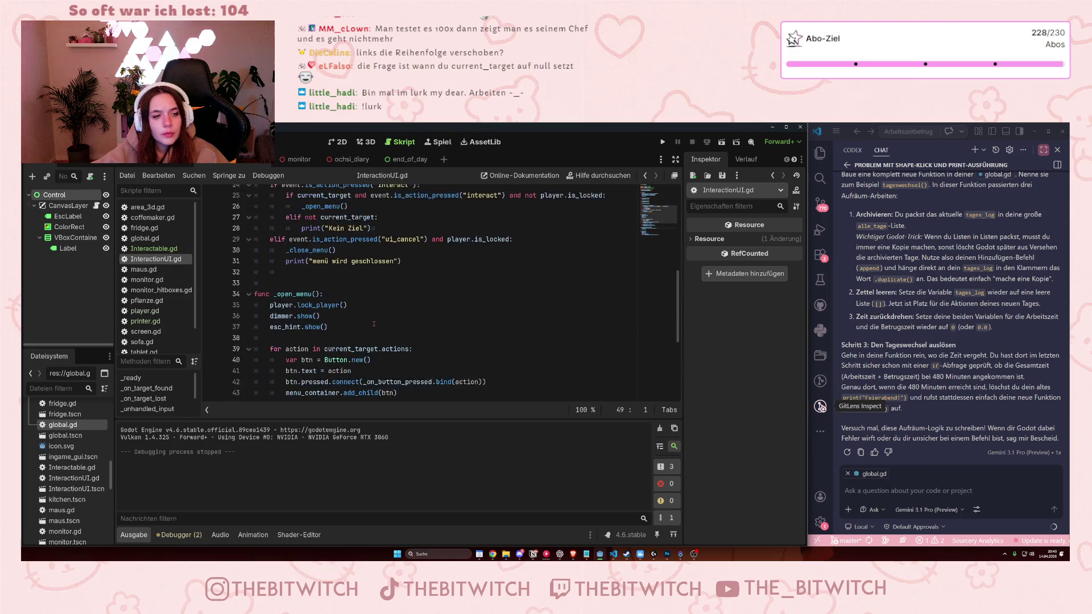
{"action": "scroll", "coordinate": [374, 323], "scroll_direction": "up", "scroll_amount": 2}
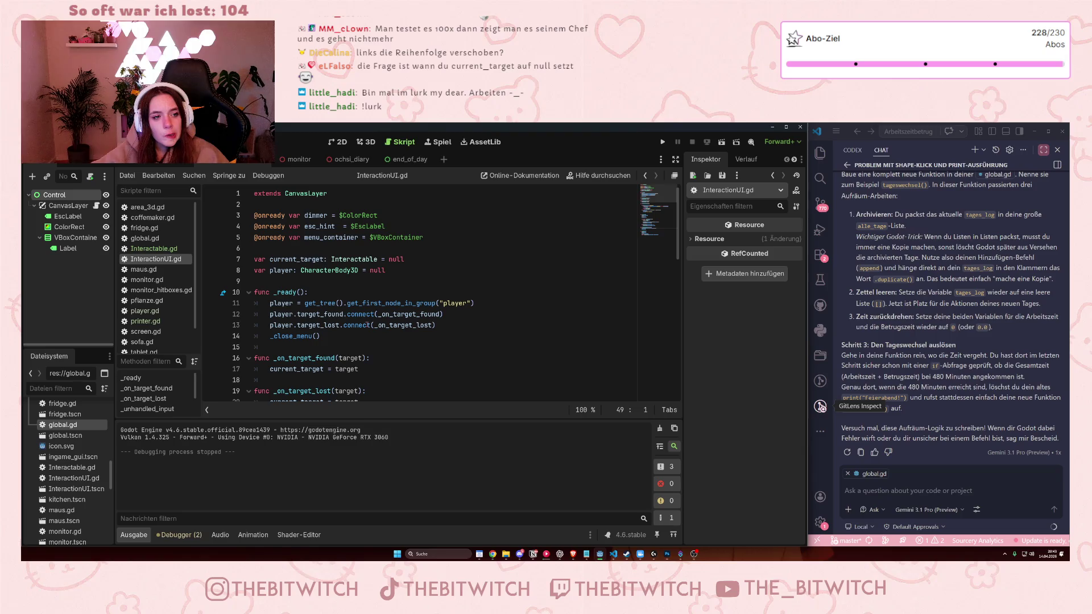
{"action": "scroll", "coordinate": [367, 324], "scroll_direction": "down", "scroll_amount": 11}
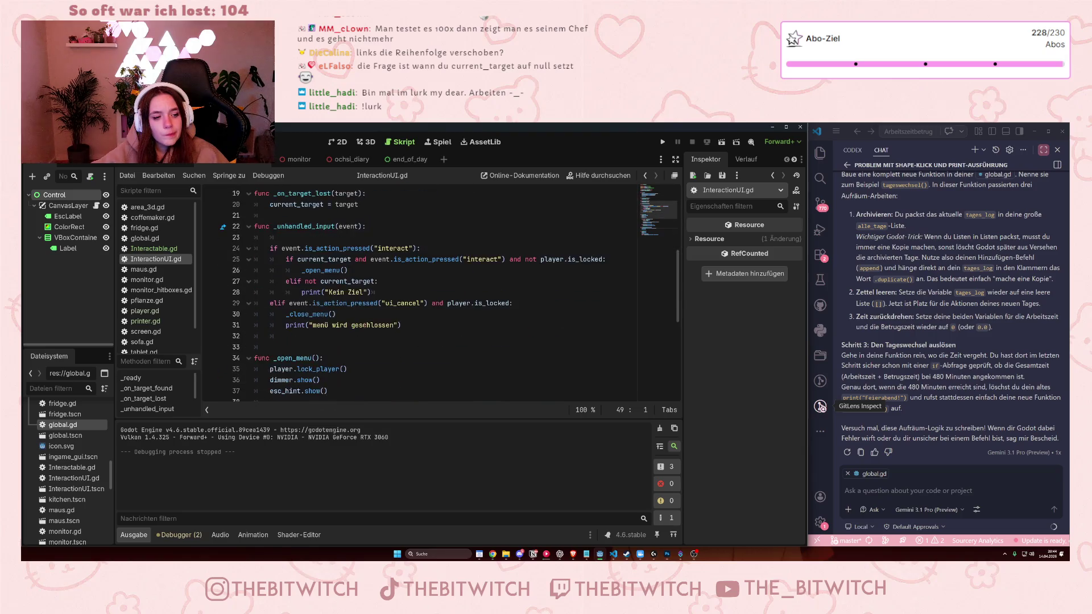
{"action": "scroll", "coordinate": [362, 324], "scroll_direction": "down", "scroll_amount": 2}
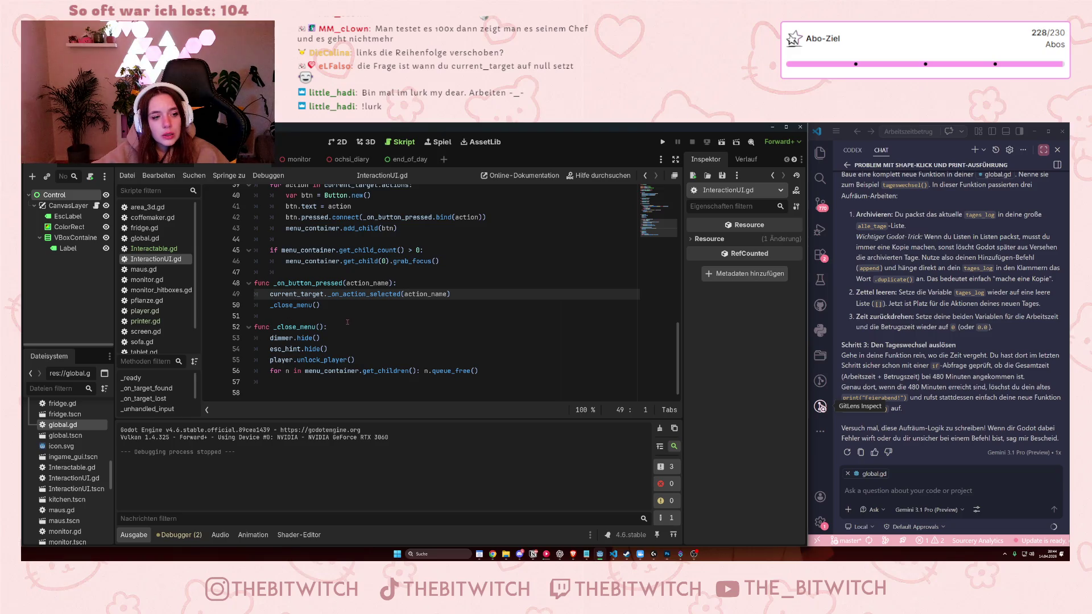
{"action": "scroll", "coordinate": [343, 321], "scroll_direction": "up", "scroll_amount": 3}
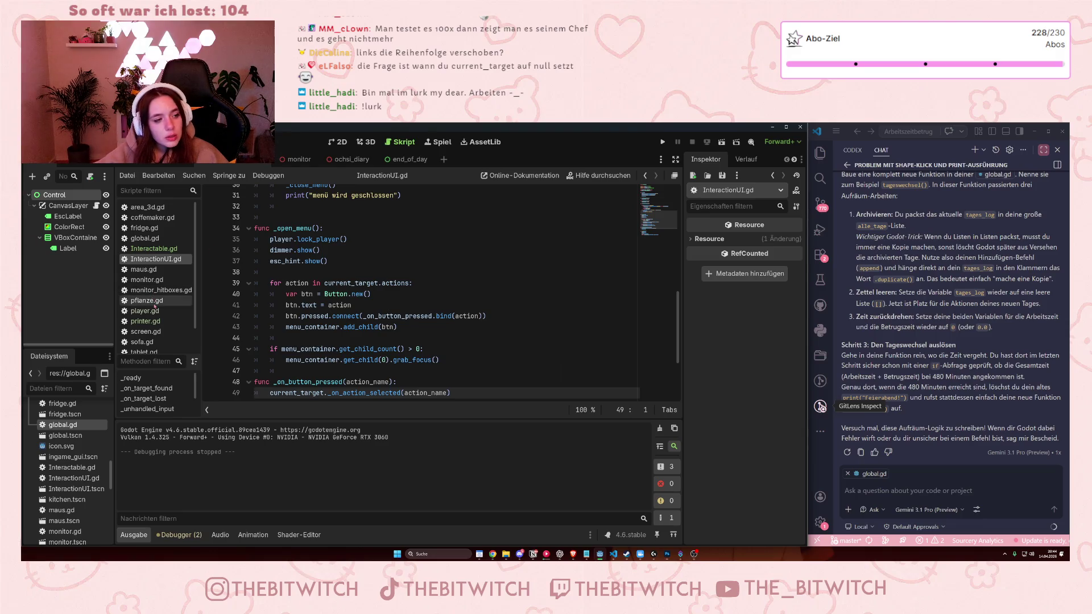
Open player.gd and select the is_working work/fraud time block in _process.
{"action": "left_click", "coordinate": [145, 310]}
{"action": "scroll", "coordinate": [413, 278], "scroll_direction": "down", "scroll_amount": 12}
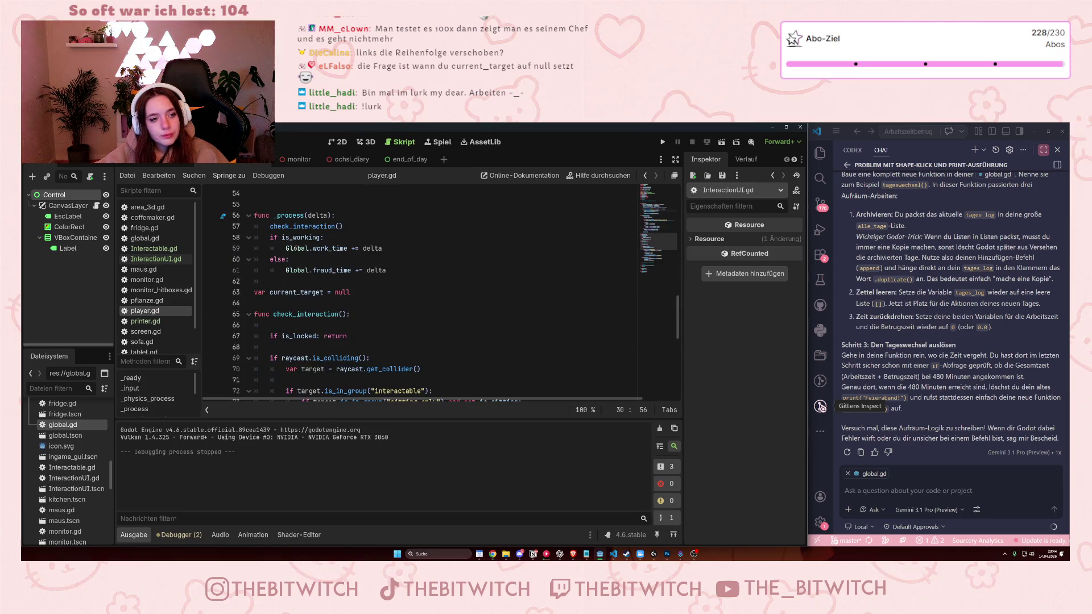
{"action": "left_click", "coordinate": [320, 270]}
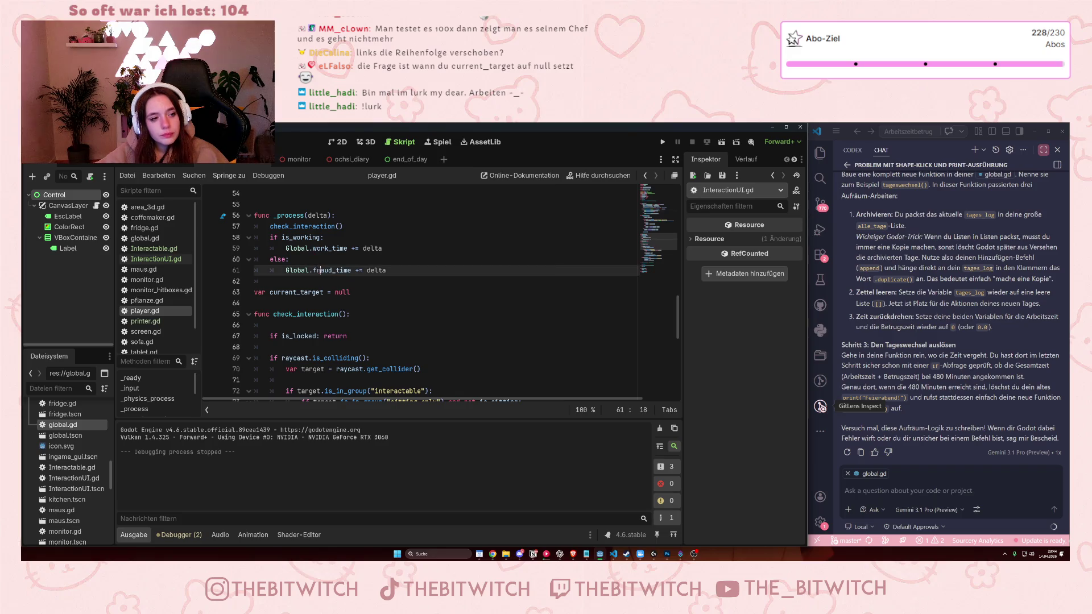
{"action": "mouse_move", "coordinate": [320, 270]}
{"action": "left_click", "coordinate": [293, 238]}
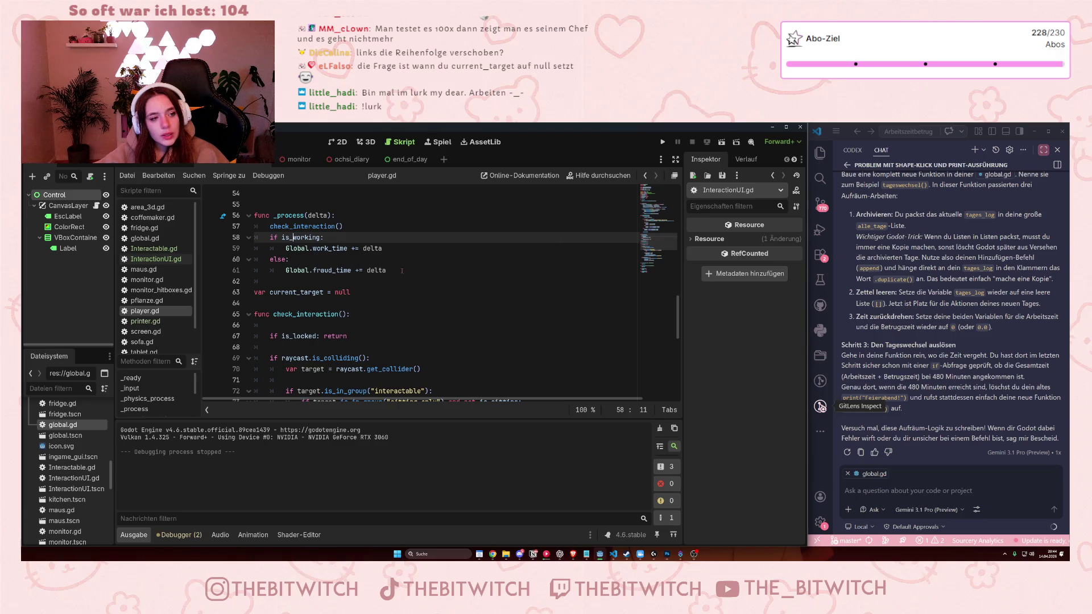
{"action": "mouse_move", "coordinate": [398, 270]}
{"action": "left_mouse_down"}
{"action": "mouse_move", "coordinate": [302, 237]}
{"action": "mouse_move", "coordinate": [255, 238]}
{"action": "left_mouse_up"}
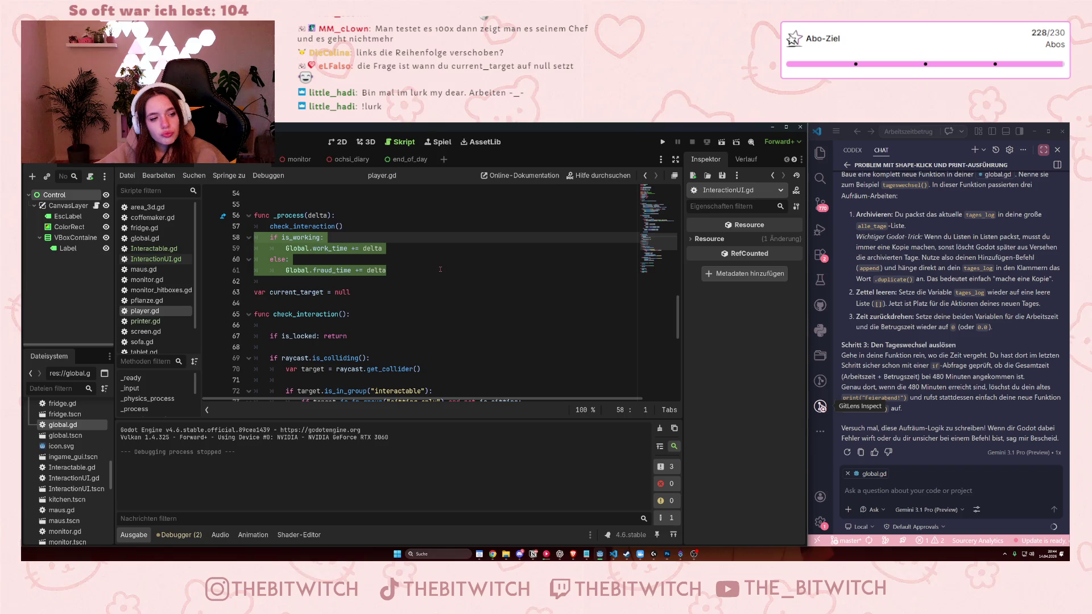
{"action": "scroll", "coordinate": [436, 276], "scroll_direction": "up", "scroll_amount": 15}
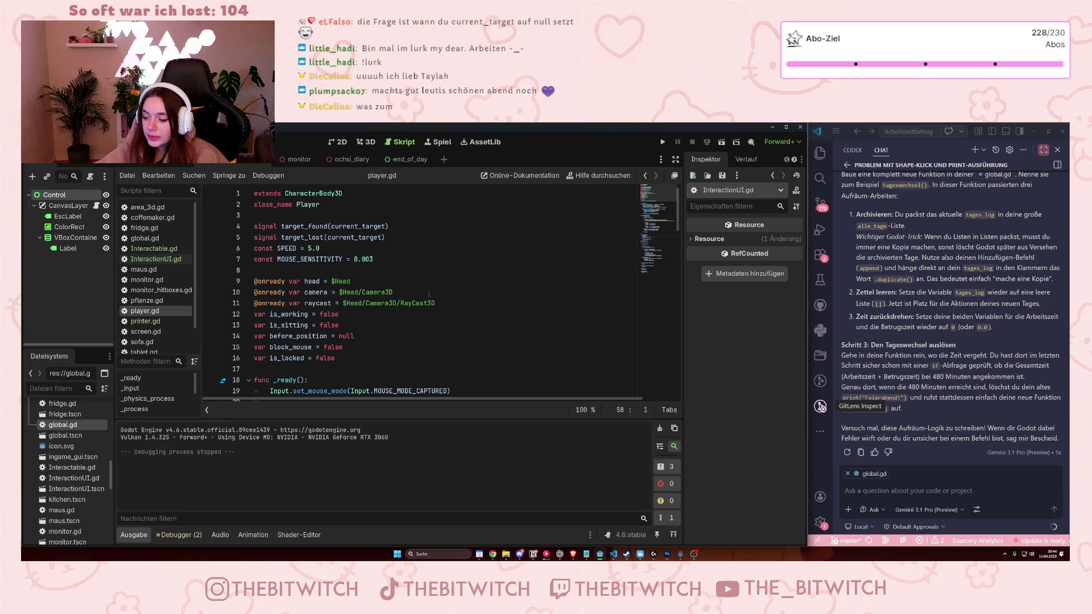
Undo an accidental edit to the current_target line 63 in player.gd.
{"action": "scroll", "coordinate": [425, 302], "scroll_direction": "down", "scroll_amount": 12}
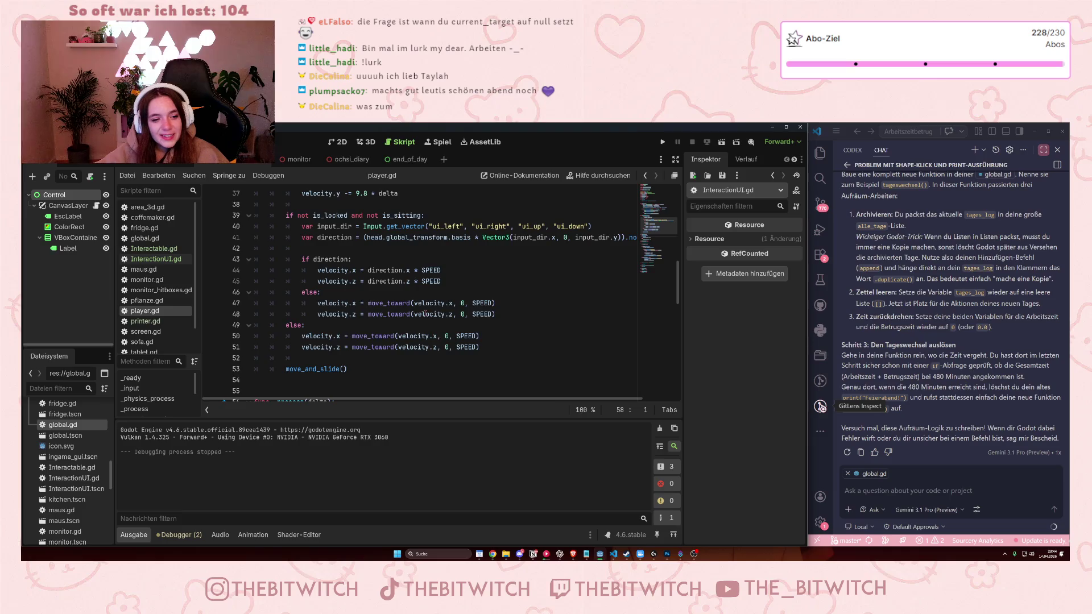
{"action": "scroll", "coordinate": [427, 312], "scroll_direction": "down", "scroll_amount": 5}
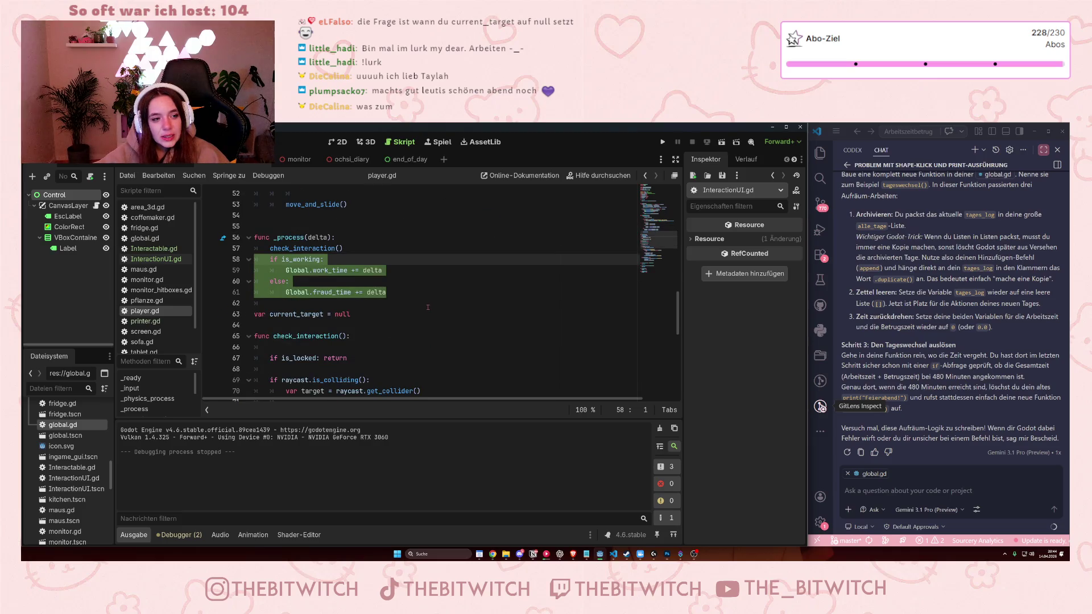
{"action": "left_click", "coordinate": [335, 314]}
{"action": "key", "text": "Delete"}
{"action": "key", "text": "End"}
{"action": "type", "text": "n"}
{"action": "key", "text": "ctrl+z"}
{"action": "key", "text": "ctrl+z"}
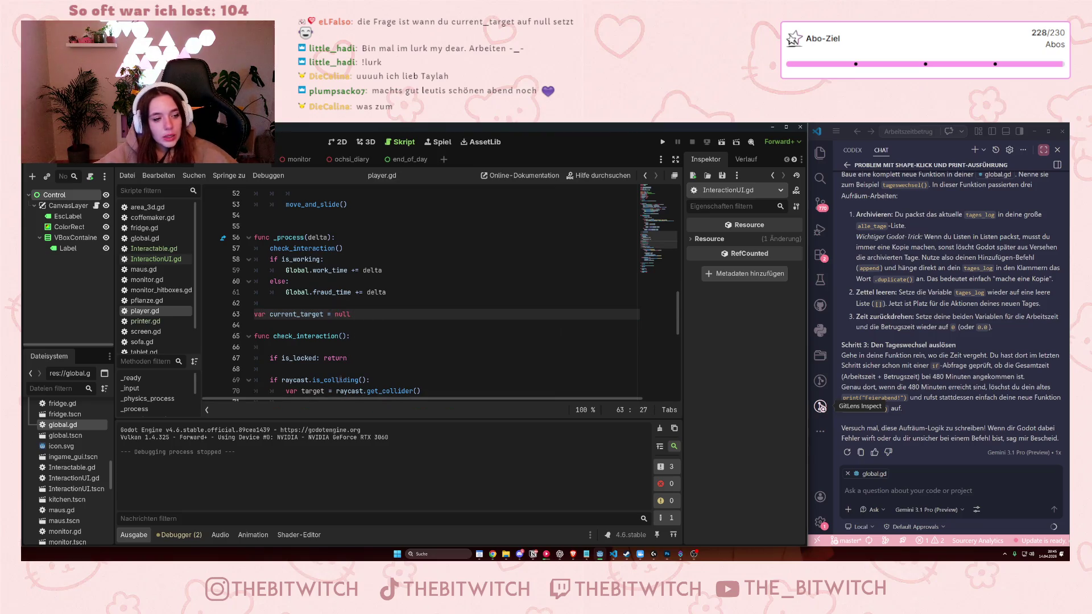
Select lines 57–61 of _process again, then clear the selection.
{"action": "scroll", "coordinate": [353, 362], "scroll_direction": "down", "scroll_amount": 2}
{"action": "scroll", "coordinate": [353, 360], "scroll_direction": "up", "scroll_amount": 2}
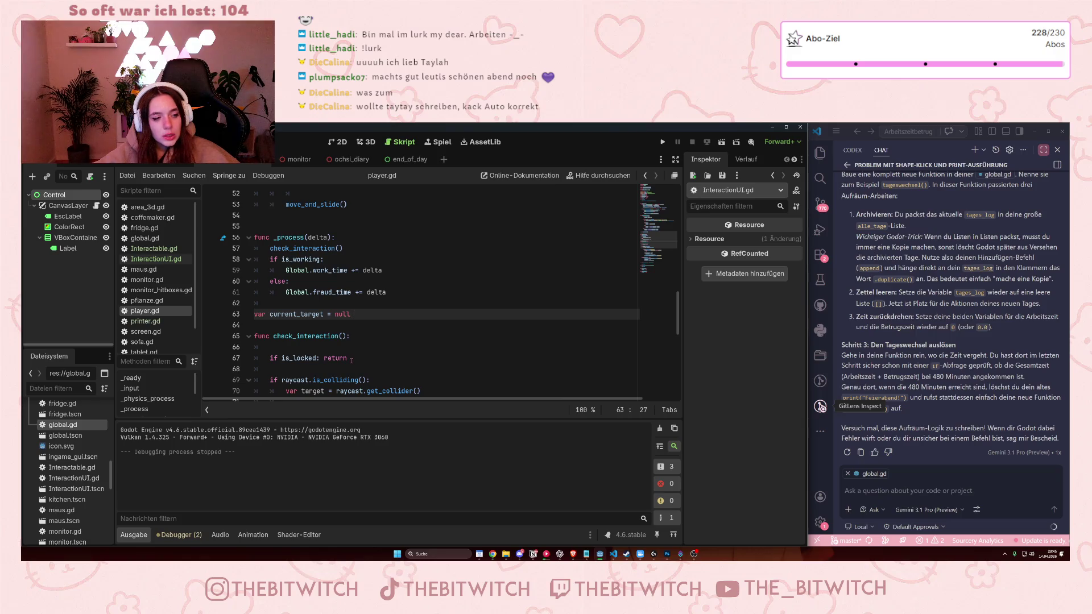
{"action": "left_click_drag", "start_coordinate": [392, 291], "coordinate": [230, 248]}
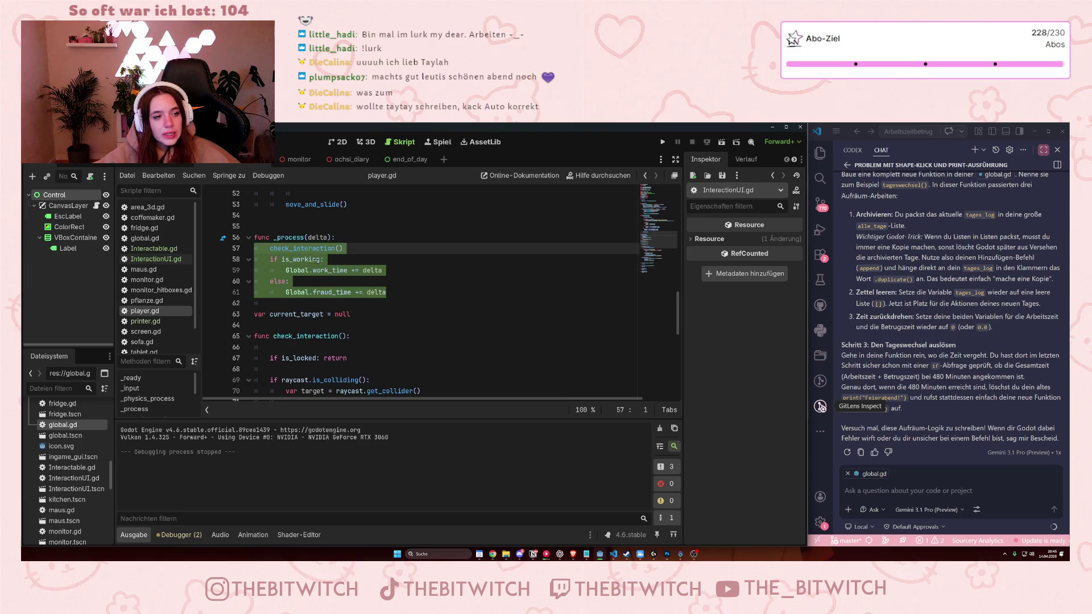
{"action": "left_click", "coordinate": [424, 282]}
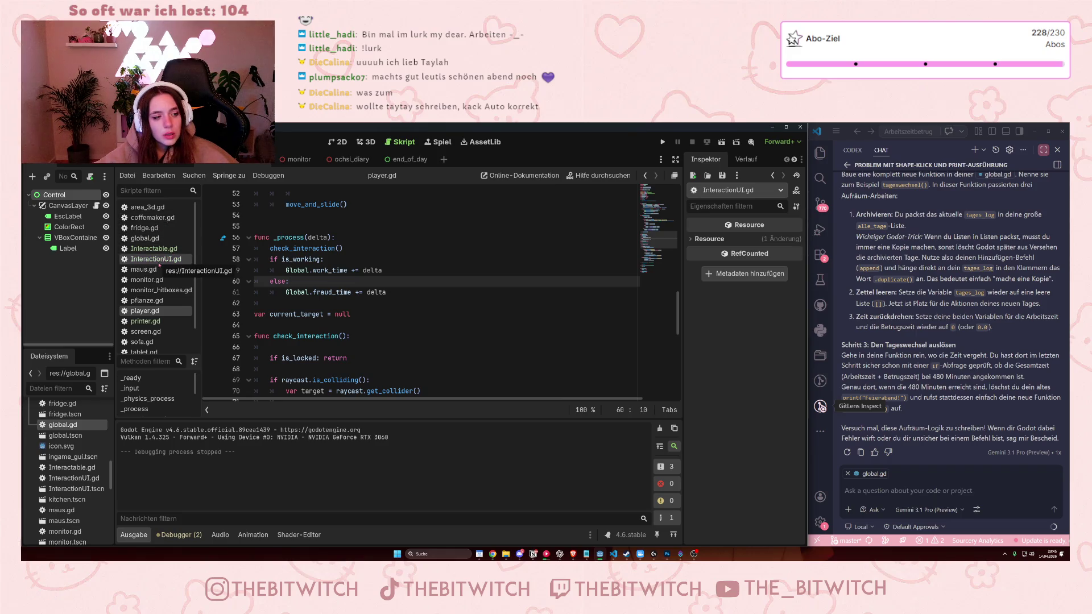
Review time_management and changeday in global.gd, open pflanze.gd, and select _process lines 57–61.
{"action": "left_click", "coordinate": [145, 238]}
{"action": "scroll", "coordinate": [342, 306], "scroll_direction": "up", "scroll_amount": 2}
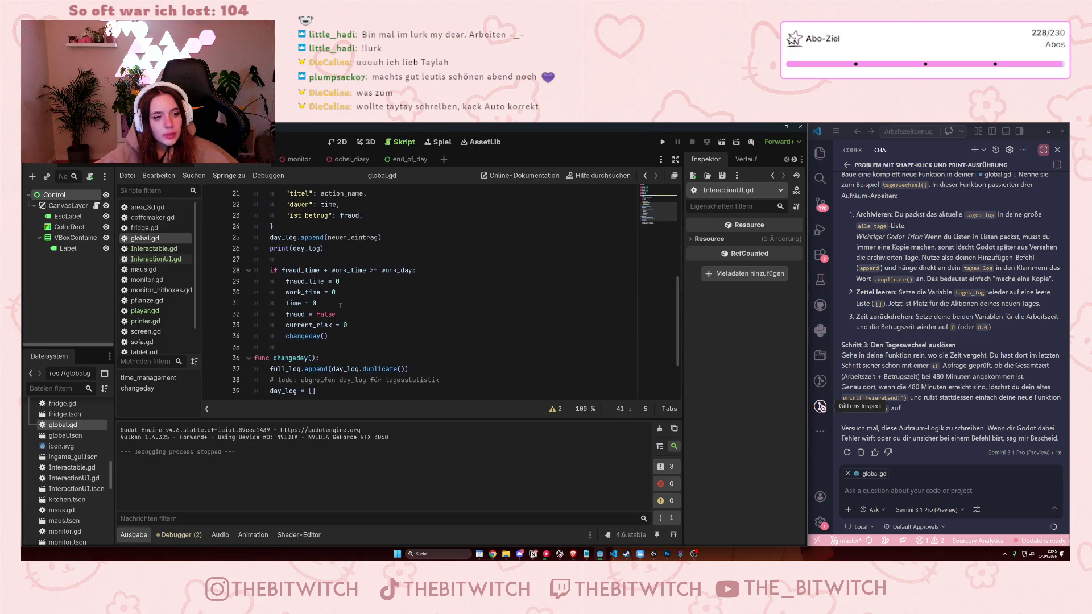
{"action": "scroll", "coordinate": [288, 281], "scroll_direction": "up", "scroll_amount": 6}
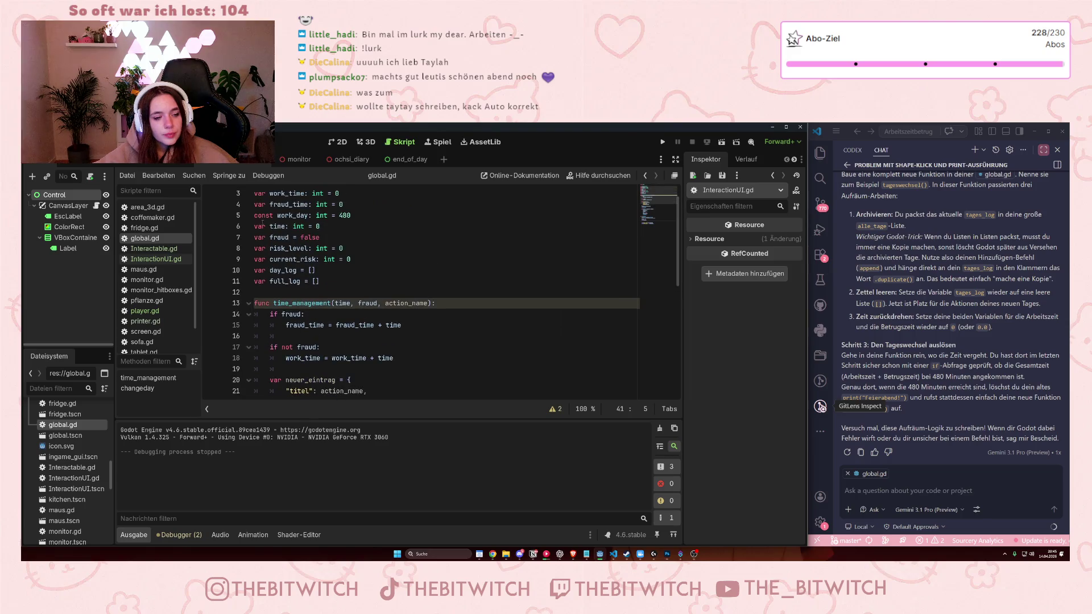
{"action": "scroll", "coordinate": [364, 294], "scroll_direction": "down", "scroll_amount": 2}
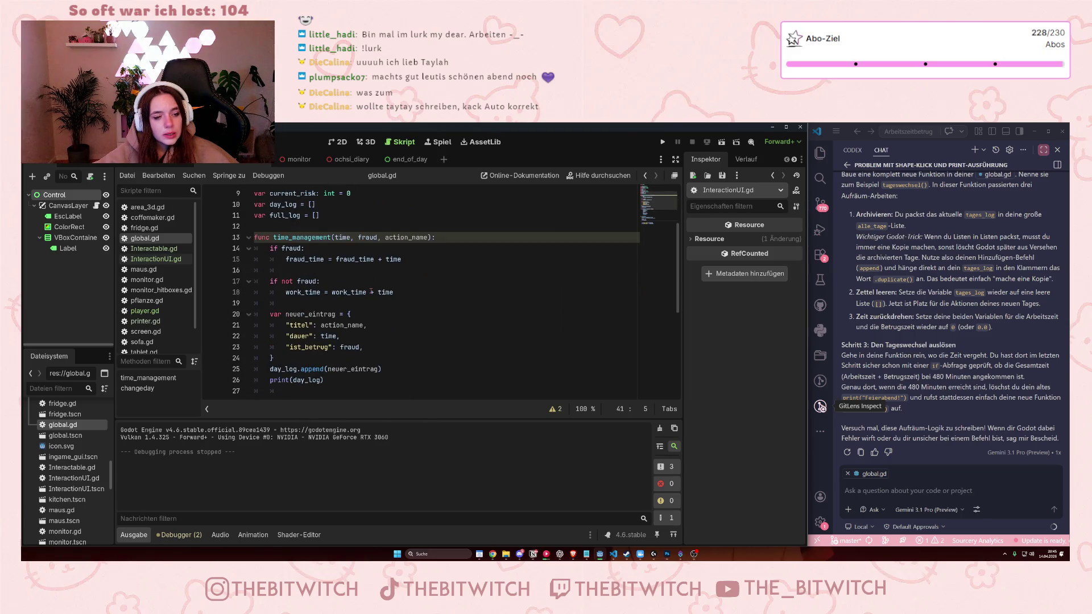
{"action": "scroll", "coordinate": [371, 292], "scroll_direction": "down", "scroll_amount": 6}
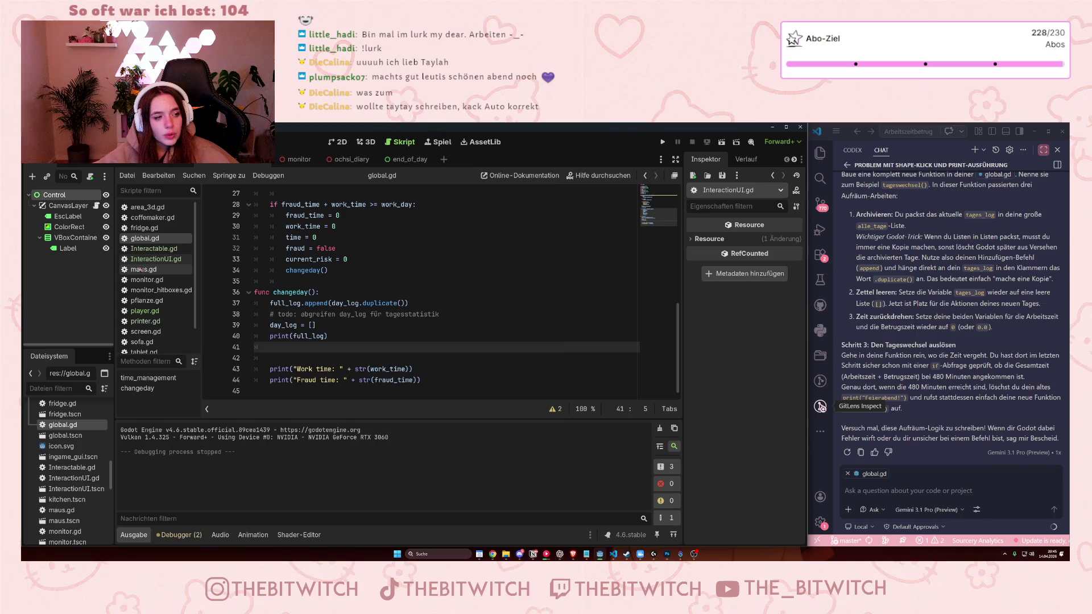
{"action": "left_click", "coordinate": [144, 311]}
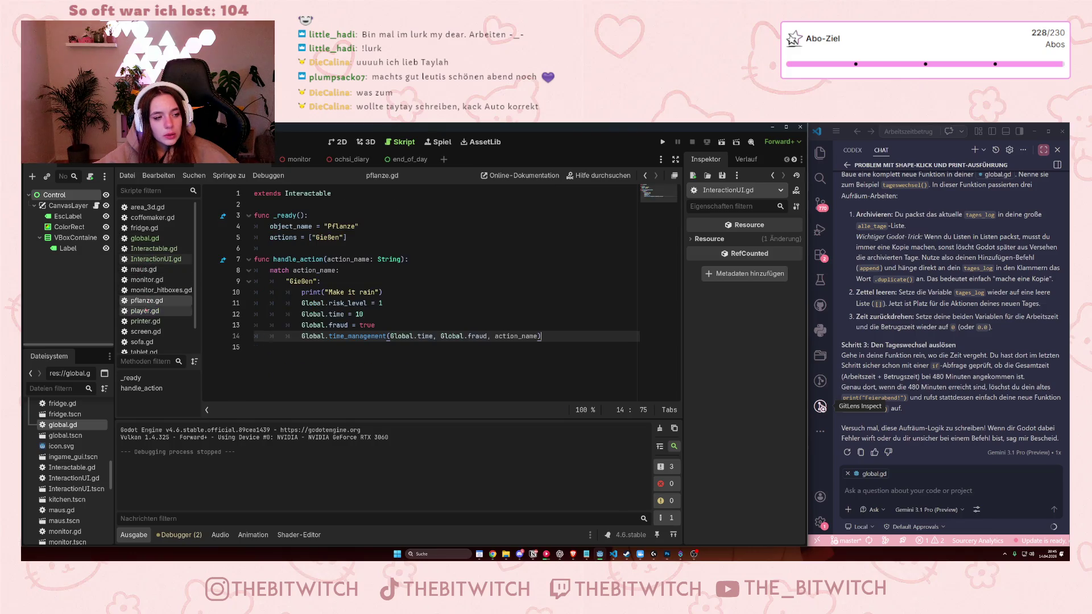
{"action": "mouse_move", "coordinate": [414, 296]}
{"action": "left_mouse_down"}
{"action": "mouse_move", "coordinate": [284, 260]}
{"action": "mouse_move", "coordinate": [220, 251]}
{"action": "mouse_move", "coordinate": [221, 261]}
{"action": "left_mouse_up"}
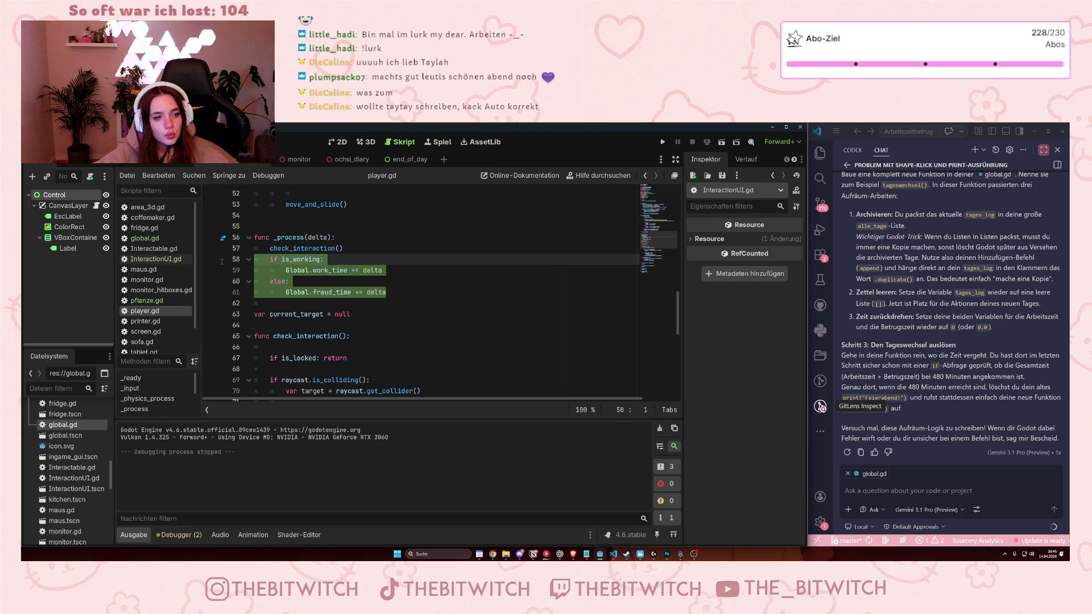
Delete the if is_working/else work and fraud time lines from player.gd's _process.
{"action": "scroll", "coordinate": [423, 318], "scroll_direction": "down", "scroll_amount": 8}
{"action": "scroll", "coordinate": [423, 318], "scroll_direction": "up", "scroll_amount": 10}
{"action": "scroll", "coordinate": [423, 318], "scroll_direction": "up", "scroll_amount": 6}
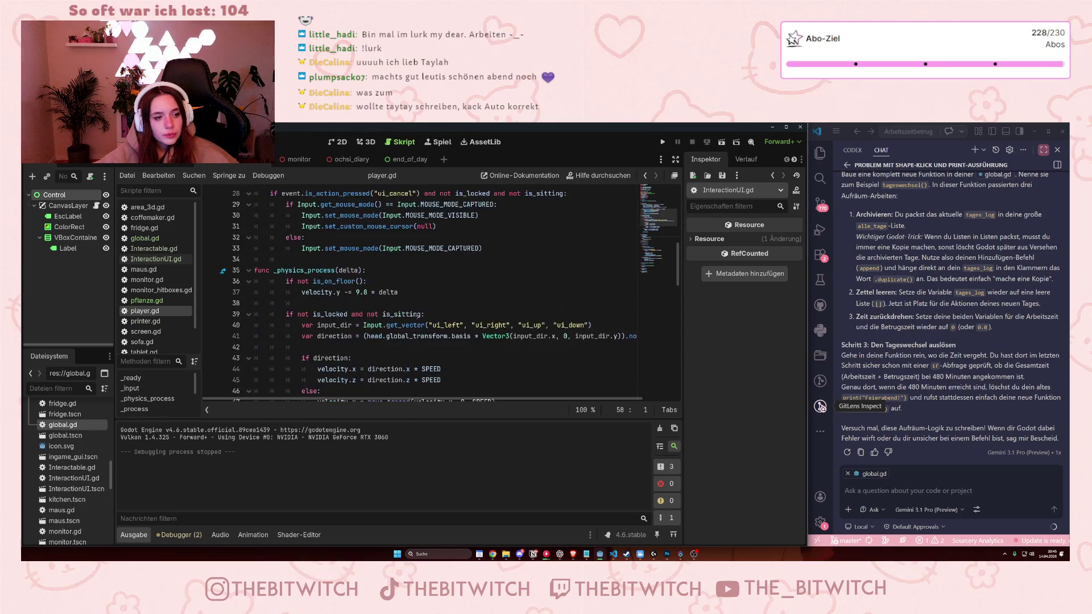
{"action": "scroll", "coordinate": [418, 315], "scroll_direction": "down", "scroll_amount": 7}
{"action": "scroll", "coordinate": [413, 318], "scroll_direction": "down", "scroll_amount": 5}
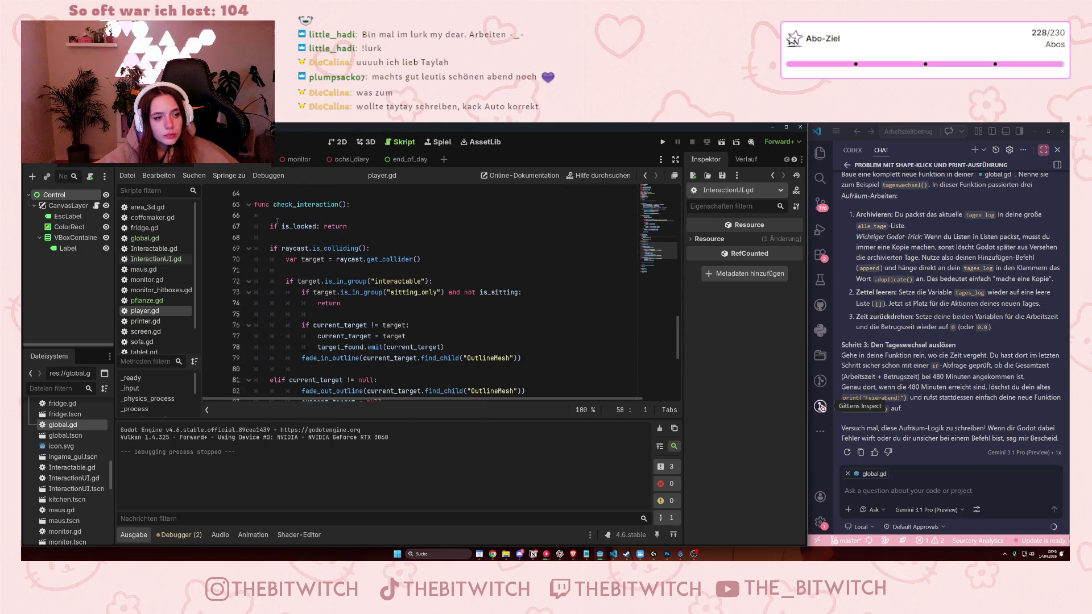
{"action": "scroll", "coordinate": [318, 269], "scroll_direction": "up", "scroll_amount": 5}
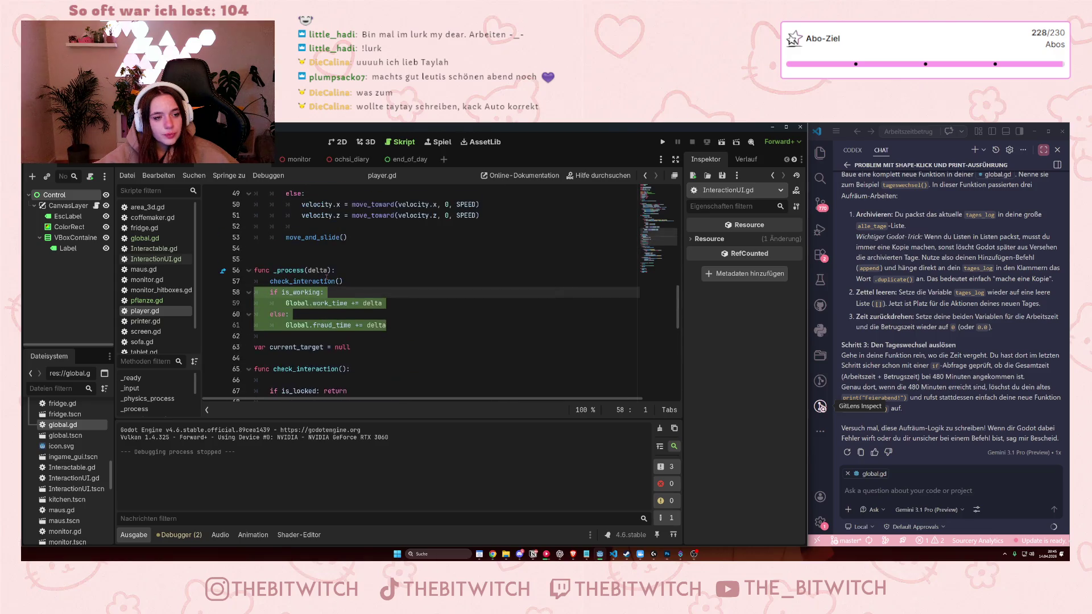
{"action": "scroll", "coordinate": [323, 276], "scroll_direction": "down", "scroll_amount": 3}
{"action": "scroll", "coordinate": [322, 276], "scroll_direction": "up", "scroll_amount": 2}
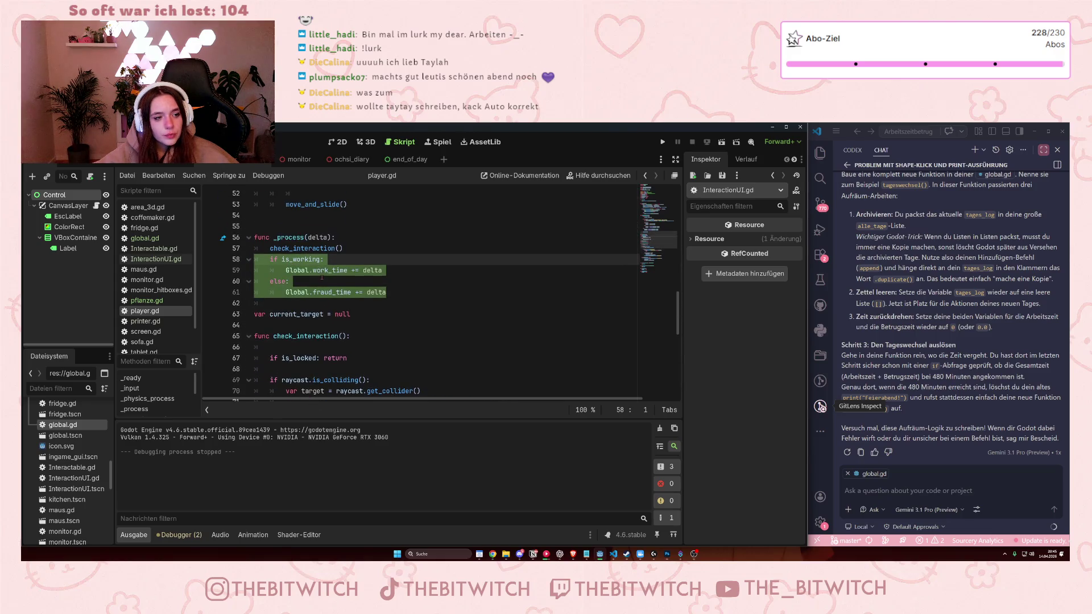
{"action": "key", "text": "BackSpace"}
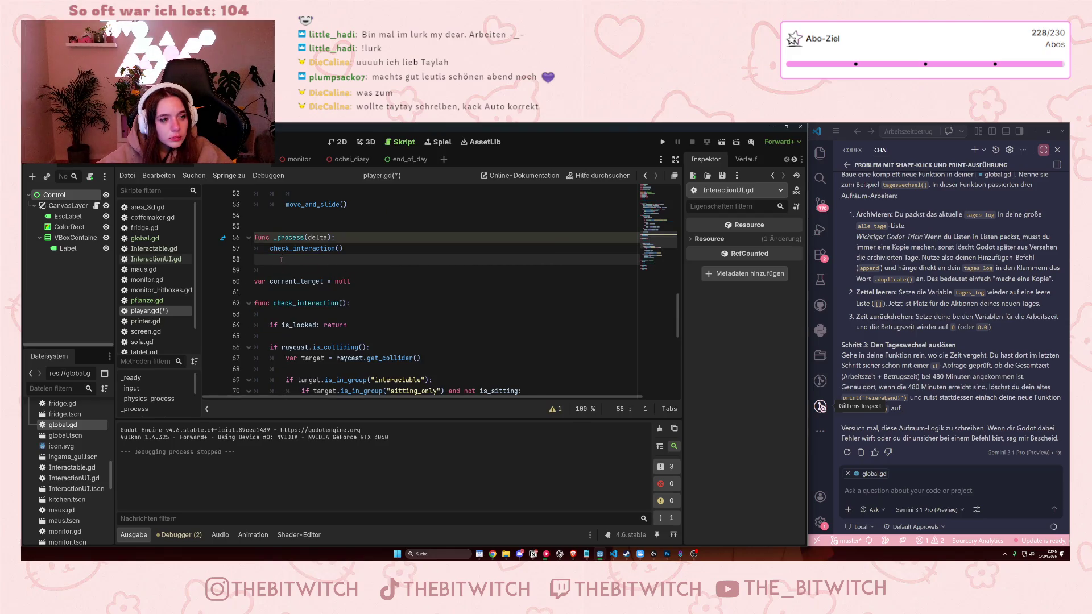
{"action": "left_click", "coordinate": [311, 237]}
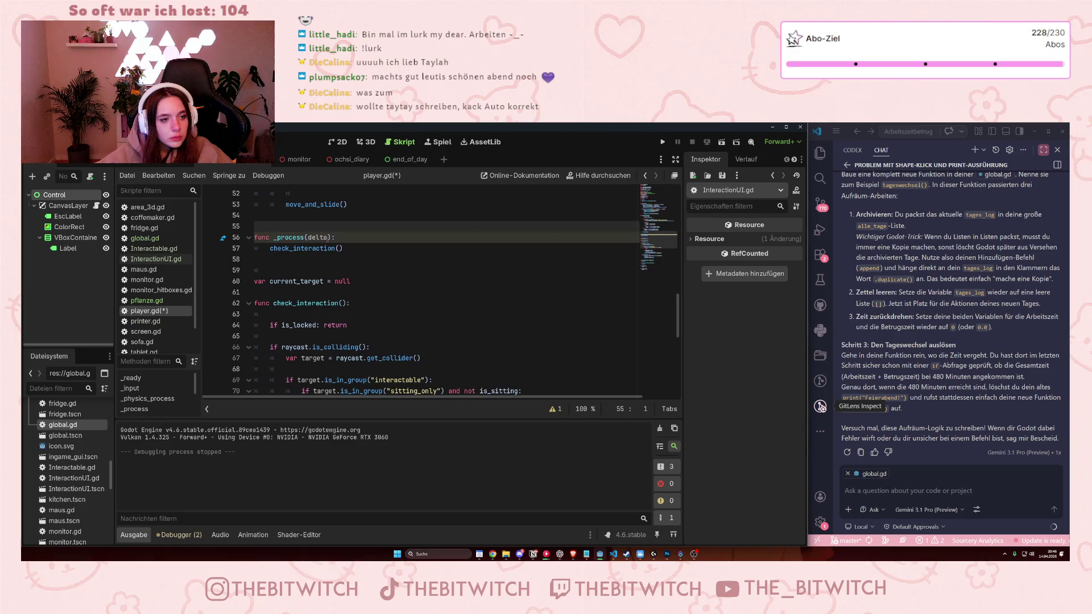
Remove delta from _process(delta) and the blank line after check_interaction(), causing a signature error.
{"action": "double_click", "coordinate": [311, 237]}
{"action": "key", "text": "BackSpace"}
{"action": "left_click", "coordinate": [328, 259]}
{"action": "key", "text": "BackSpace"}
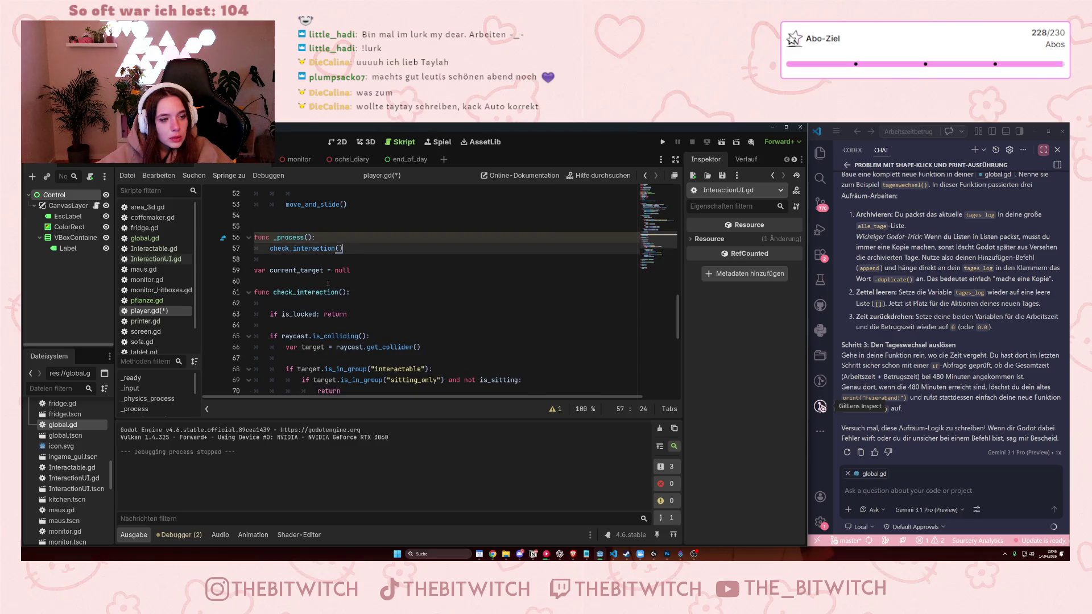
{"action": "scroll", "coordinate": [312, 271], "scroll_direction": "down", "scroll_amount": 2}
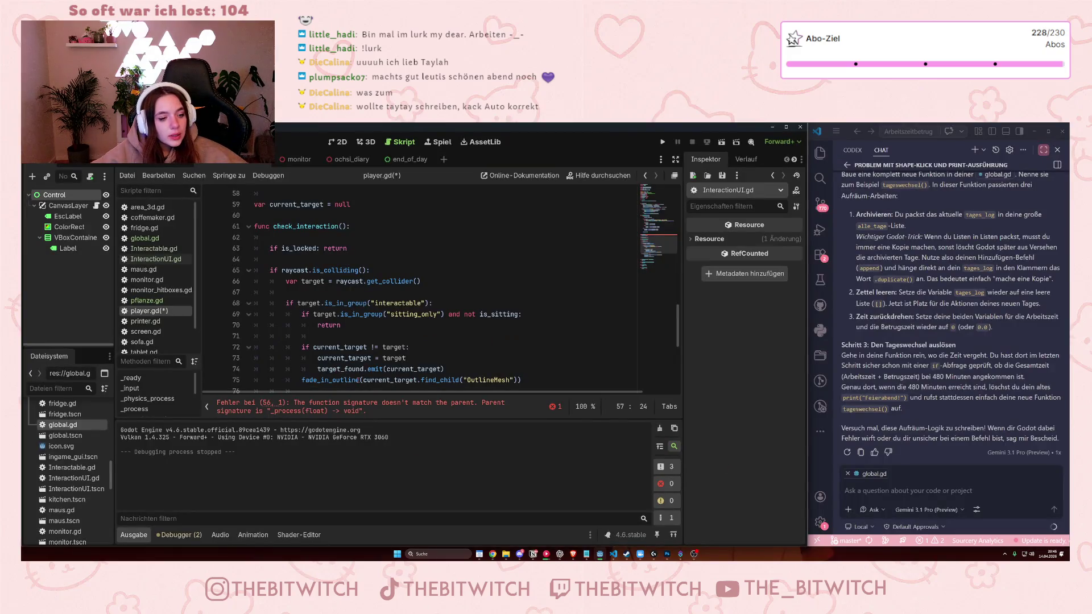
{"action": "mouse_move", "coordinate": [357, 380]}
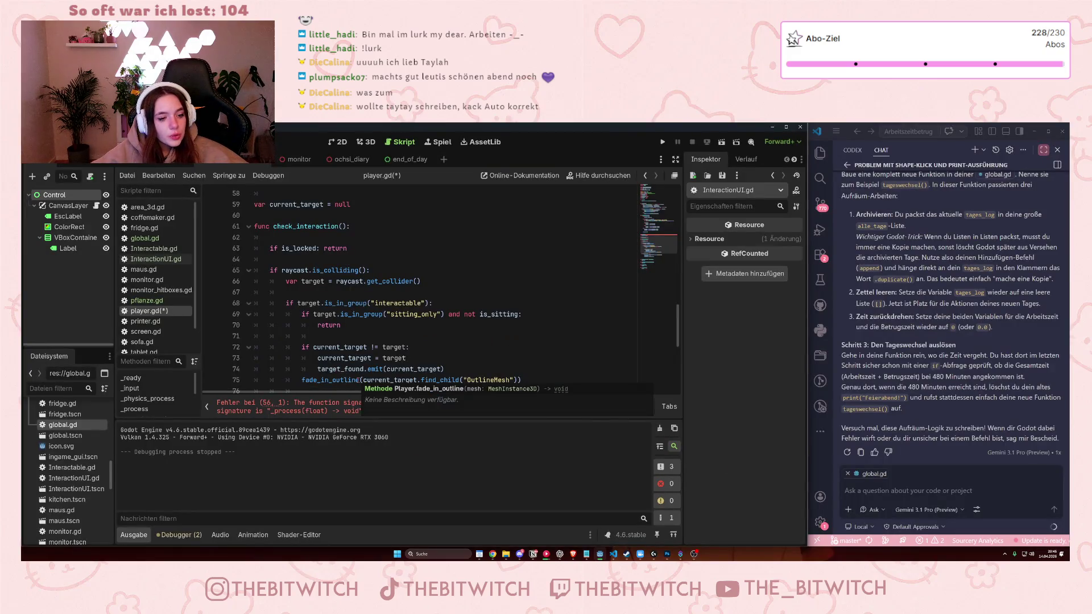
Change line 56 to func _process(float): to clear the signature mismatch error, and save player.gd.
{"action": "left_click", "coordinate": [282, 407]}
{"action": "mouse_move", "coordinate": [268, 300]}
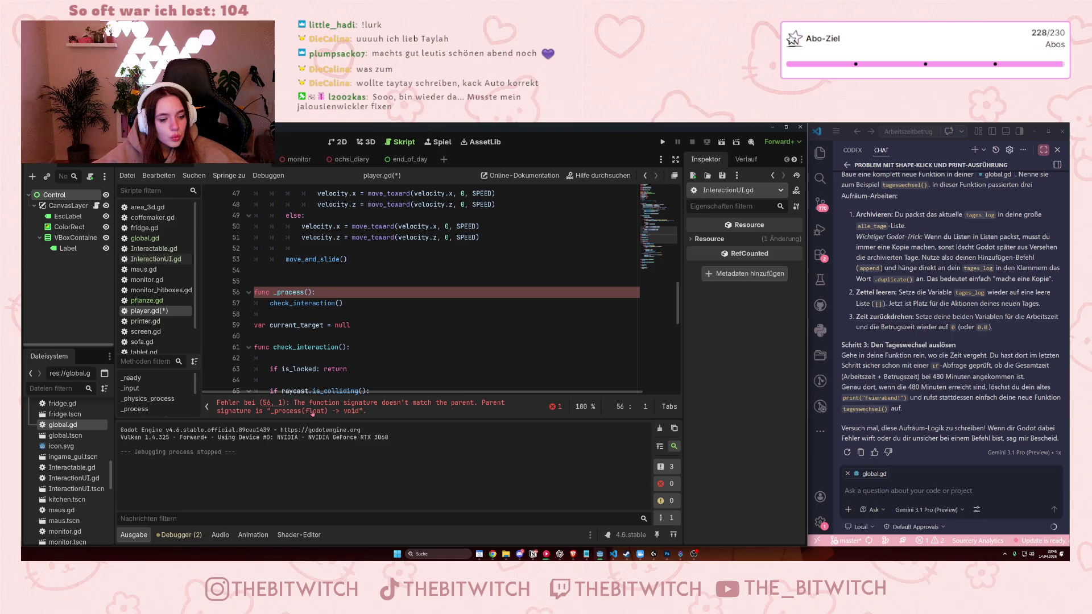
{"action": "left_click", "coordinate": [304, 292]}
{"action": "left_click_drag", "start_coordinate": [305, 292], "coordinate": [277, 292]}
{"action": "left_click", "coordinate": [305, 292]}
{"action": "left_click", "coordinate": [307, 292]}
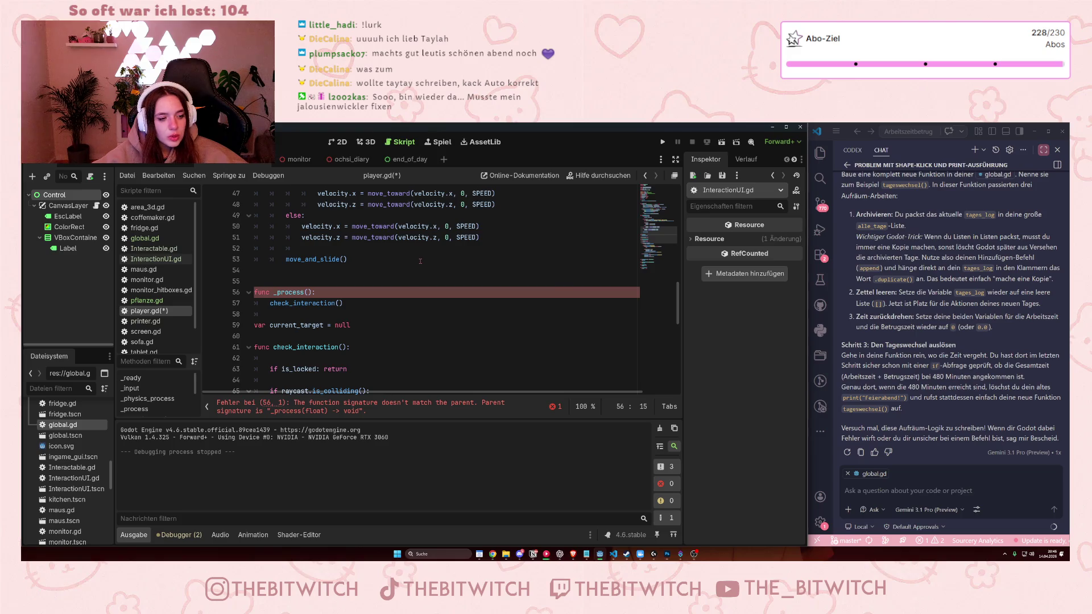
{"action": "type", "text": "float"}
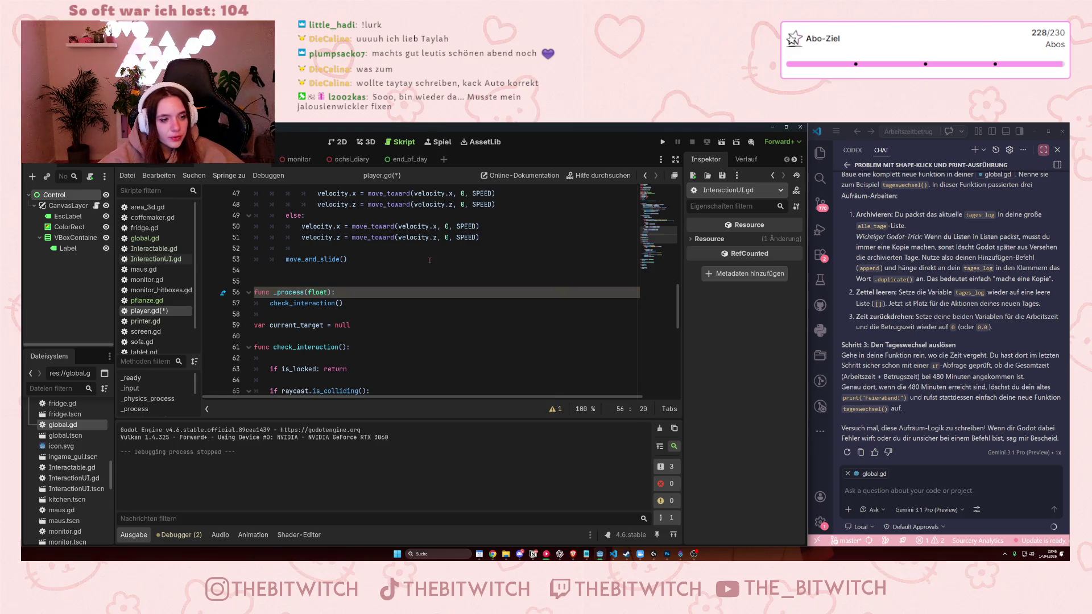
{"action": "left_click", "coordinate": [388, 341]}
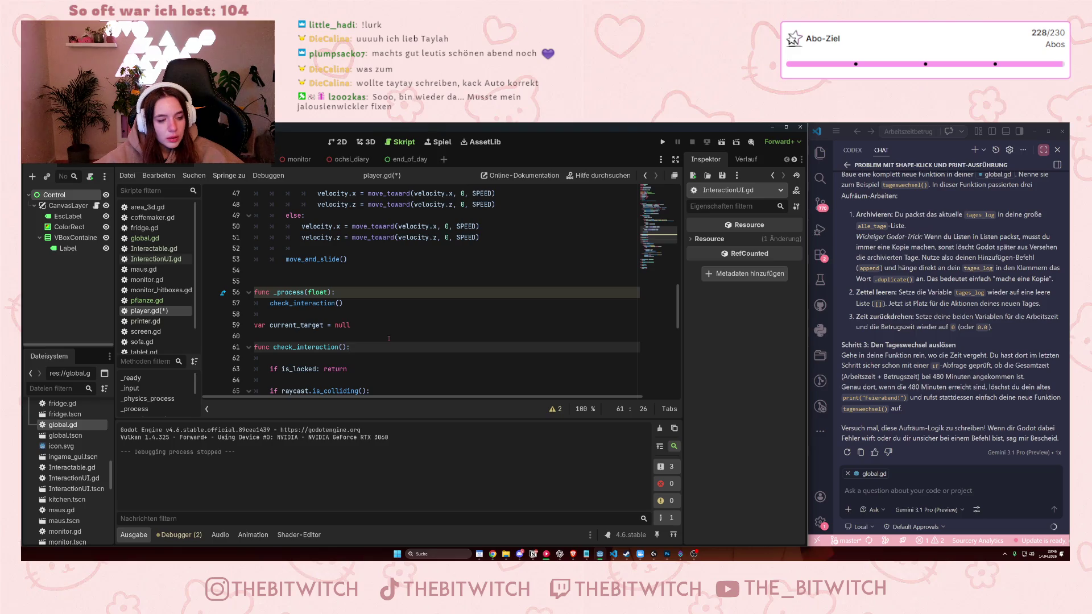
{"action": "key", "text": "ctrl+s"}
{"action": "left_click", "coordinate": [316, 303]}
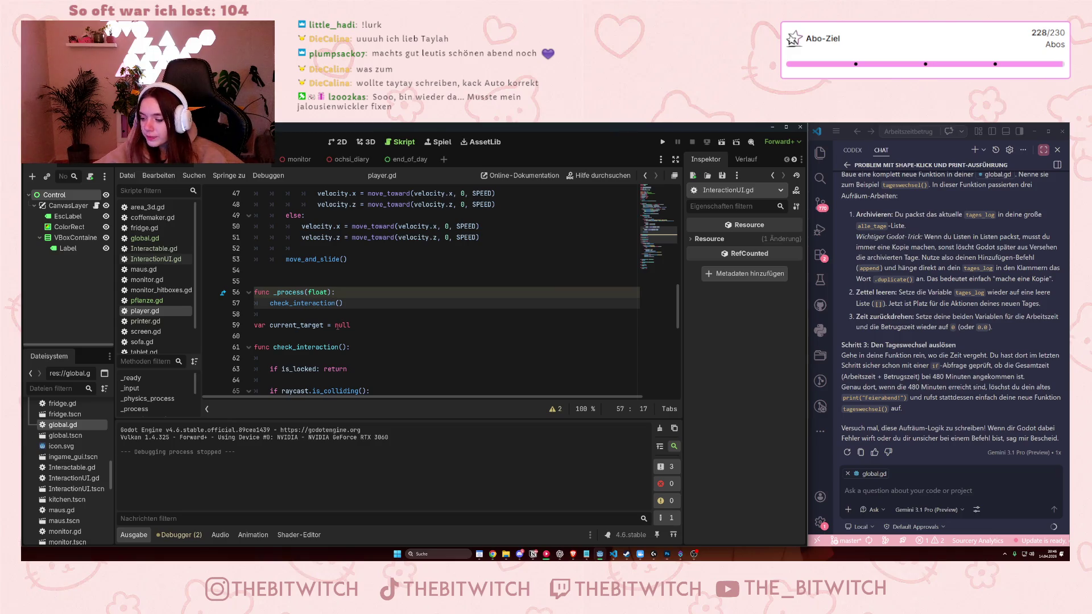
{"action": "left_click", "coordinate": [287, 291]}
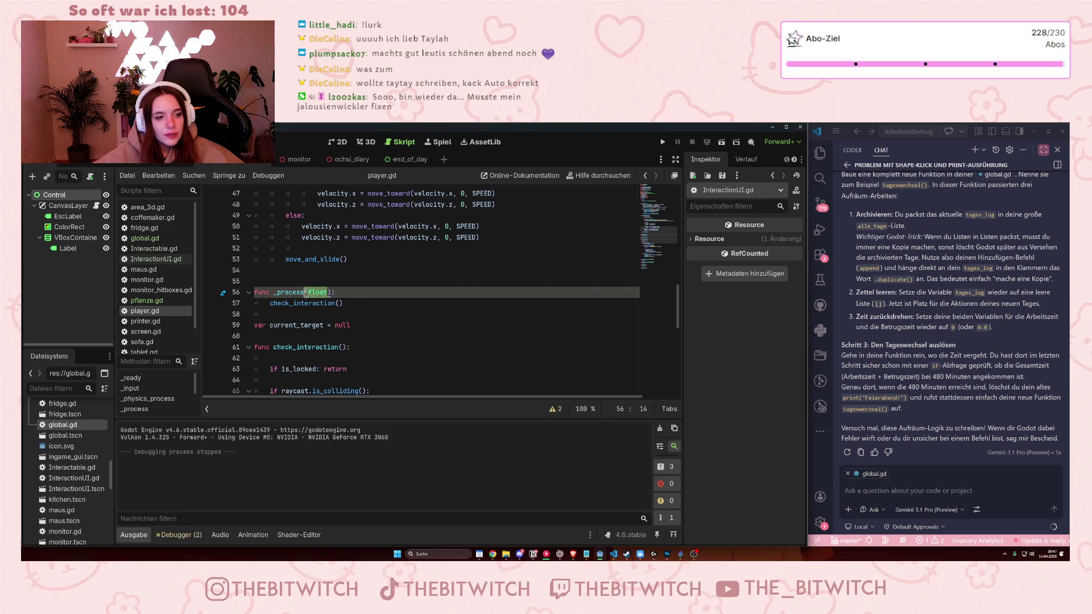
Replace the float parameter with delta so the line reads func _process(delta):, and save.
{"action": "double_click", "coordinate": [287, 292]}
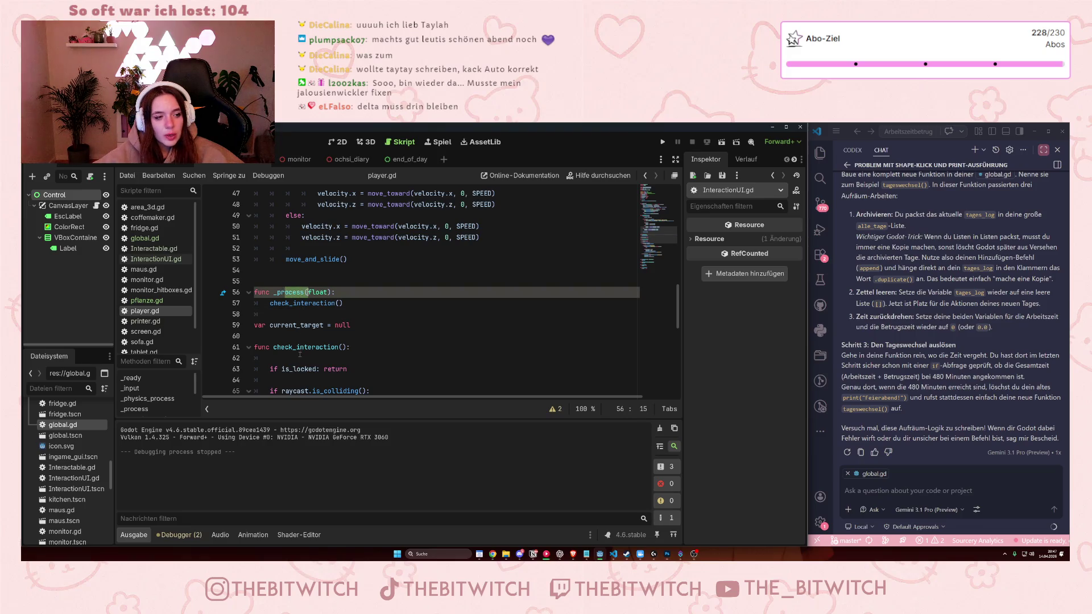
{"action": "left_click", "coordinate": [307, 346]}
{"action": "scroll", "coordinate": [326, 339], "scroll_direction": "up", "scroll_amount": 4}
{"action": "scroll", "coordinate": [326, 340], "scroll_direction": "up", "scroll_amount": 5}
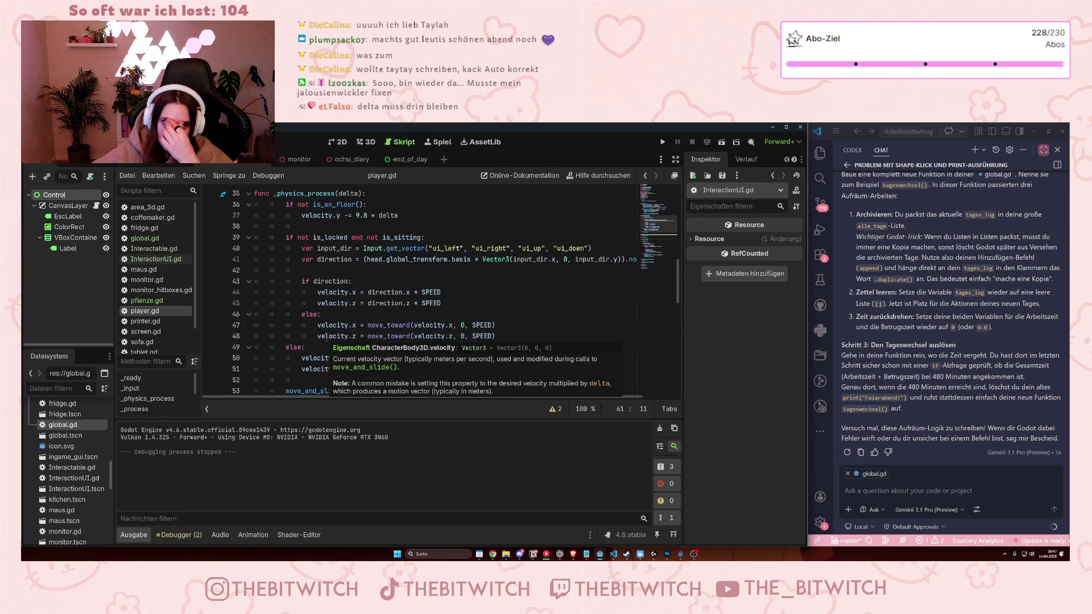
{"action": "scroll", "coordinate": [344, 237], "scroll_direction": "down", "scroll_amount": 13}
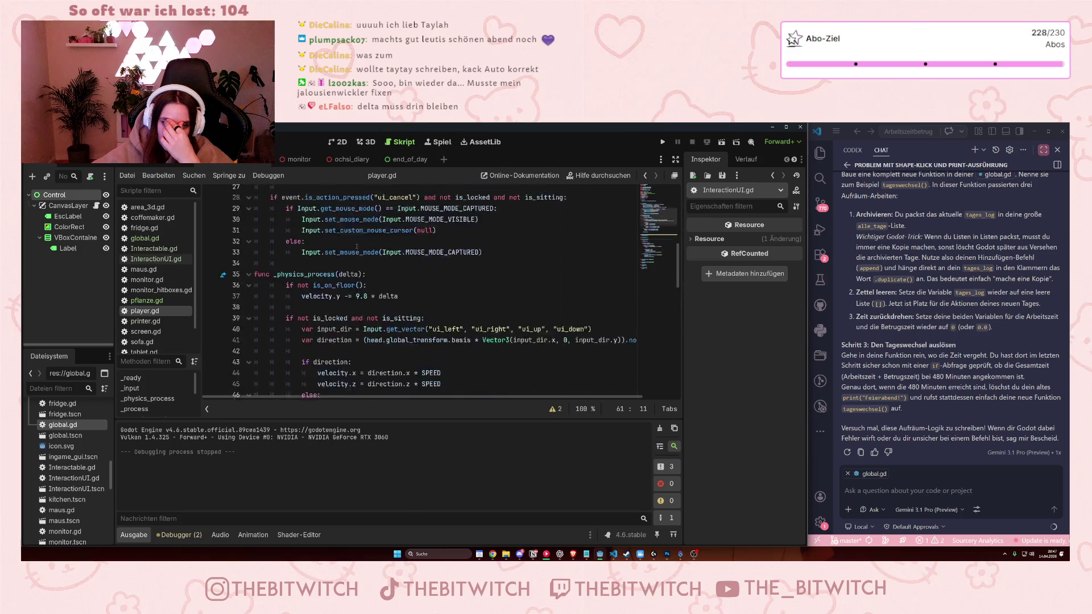
{"action": "scroll", "coordinate": [348, 253], "scroll_direction": "up", "scroll_amount": 3}
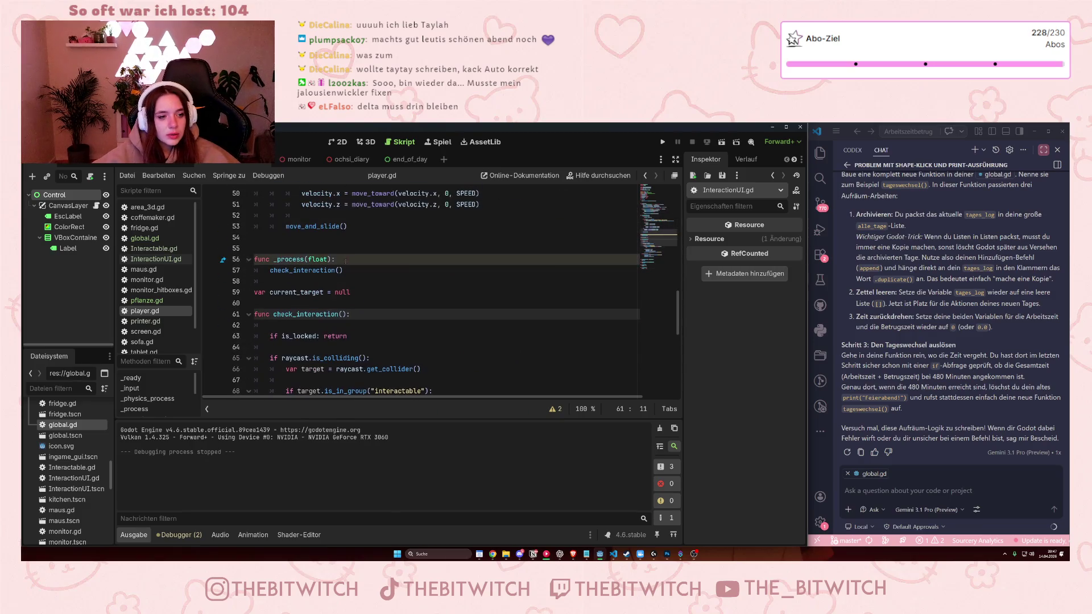
{"action": "left_click", "coordinate": [309, 260]}
{"action": "type", "text": "delta"}
{"action": "left_click", "coordinate": [415, 303]}
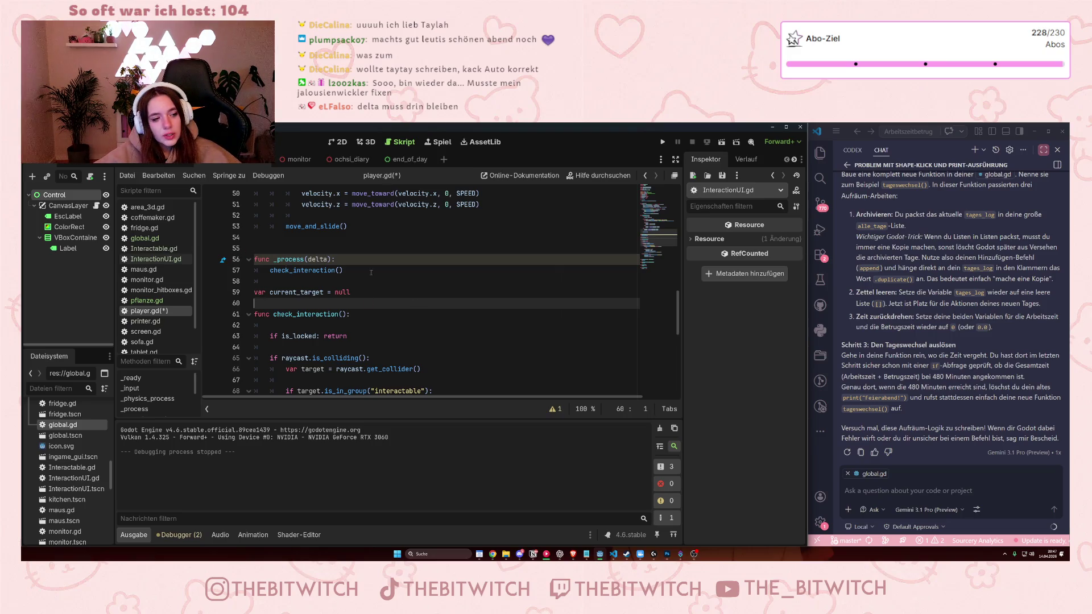
{"action": "left_click", "coordinate": [351, 270]}
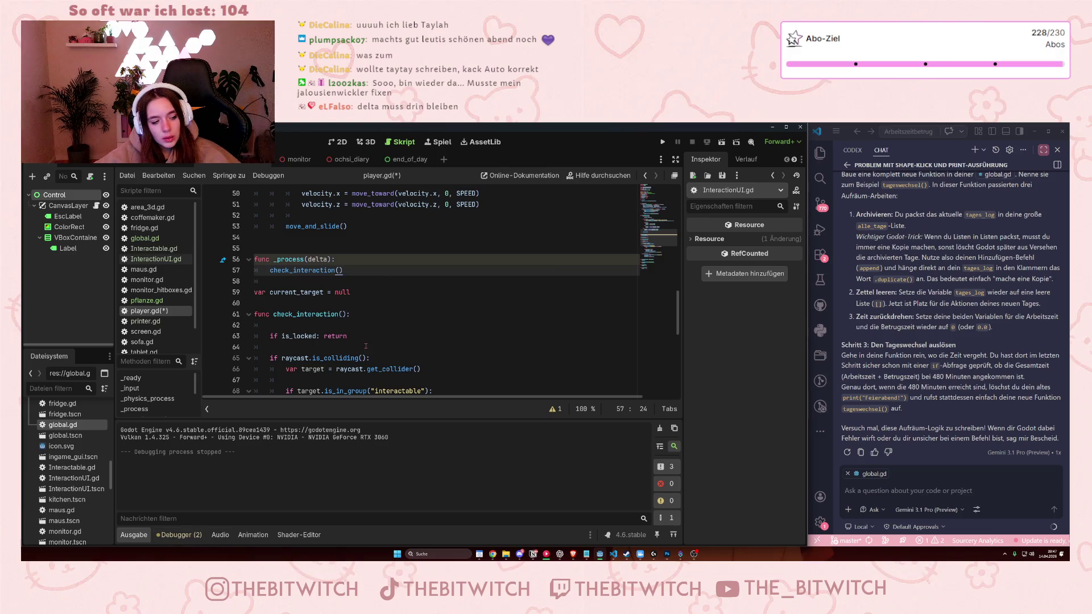
{"action": "key", "text": "ctrl+s"}
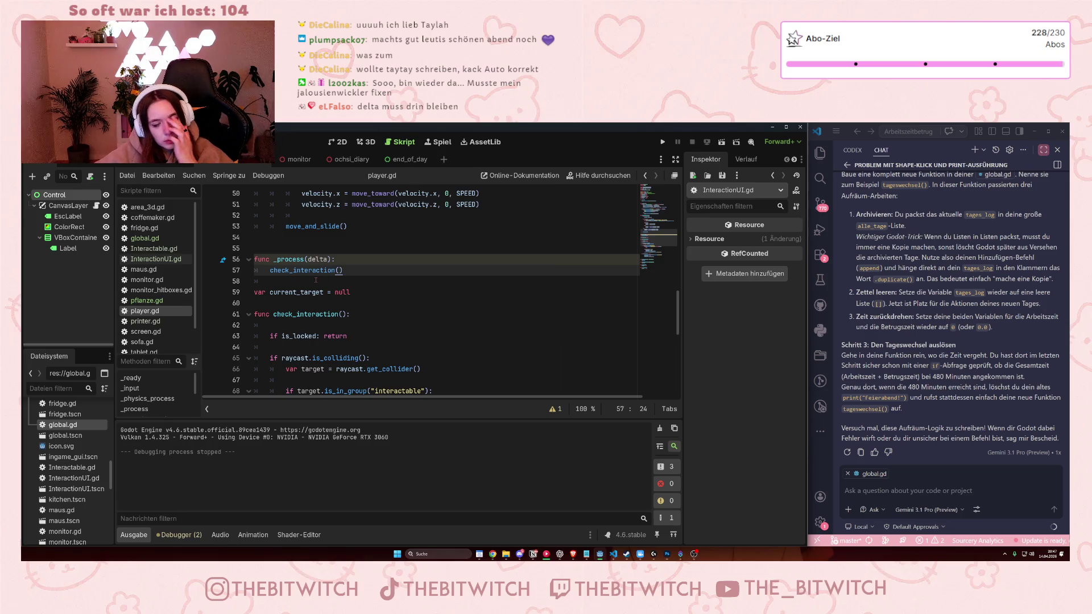
{"action": "scroll", "coordinate": [320, 278], "scroll_direction": "down", "scroll_amount": 6}
{"action": "scroll", "coordinate": [322, 294], "scroll_direction": "up", "scroll_amount": 7}
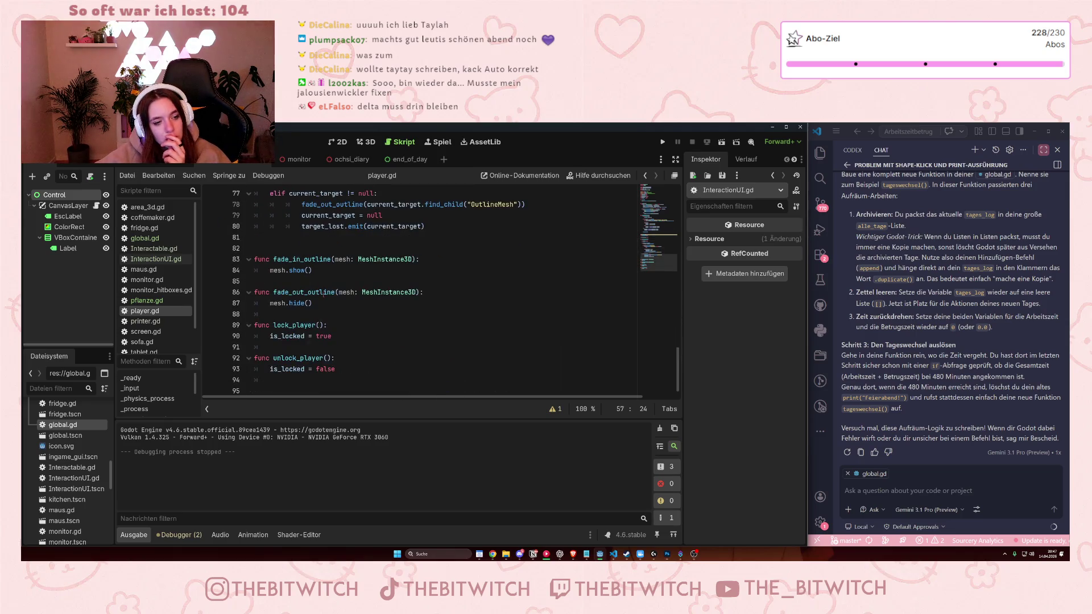
{"action": "scroll", "coordinate": [330, 294], "scroll_direction": "up", "scroll_amount": 6}
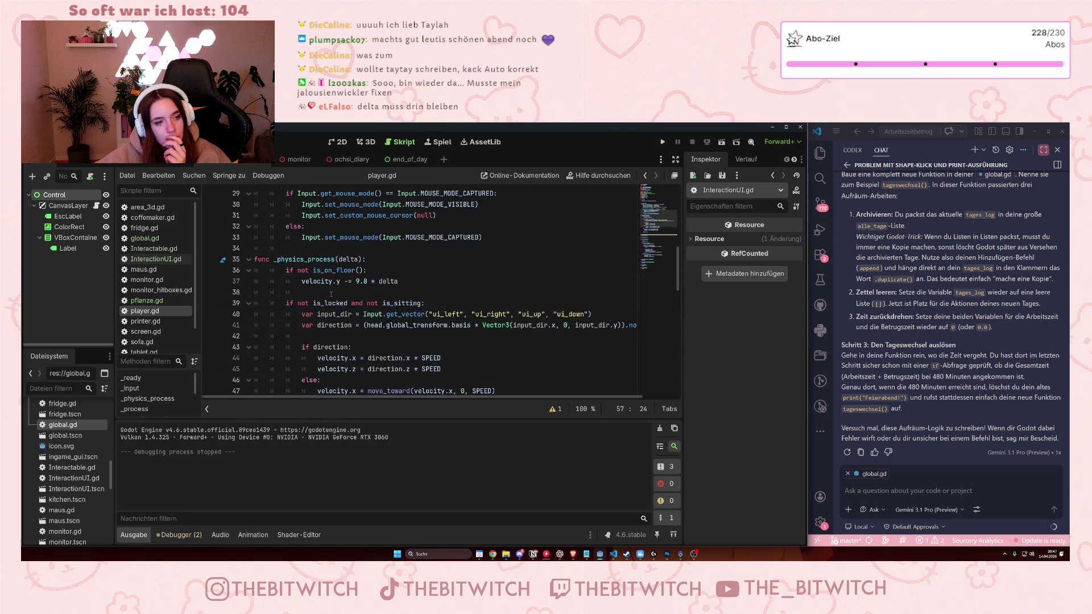
{"action": "scroll", "coordinate": [330, 294], "scroll_direction": "up", "scroll_amount": 5}
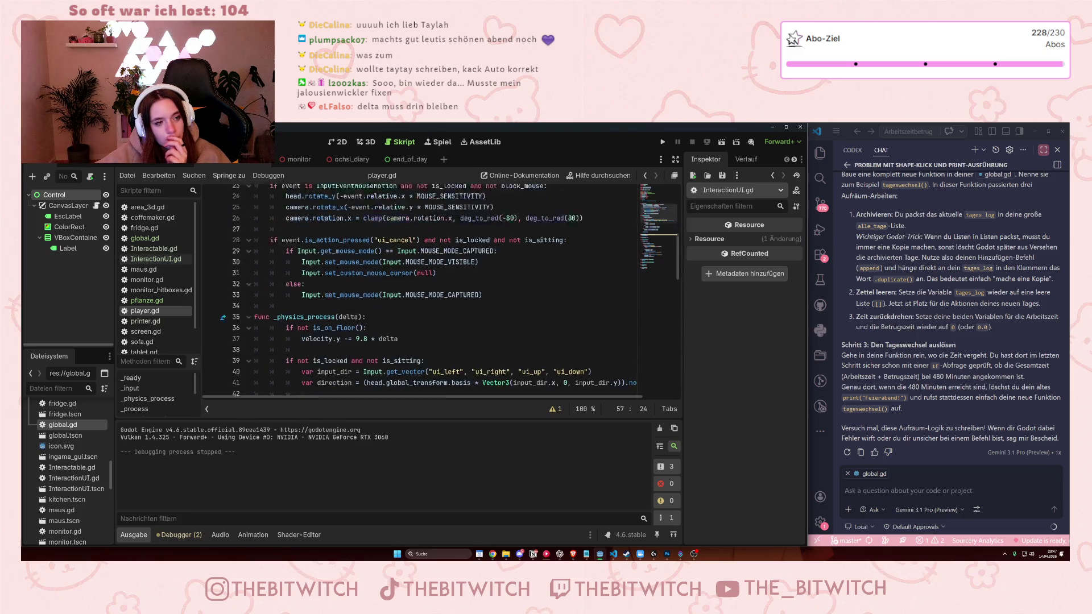
{"action": "scroll", "coordinate": [329, 294], "scroll_direction": "up", "scroll_amount": 1}
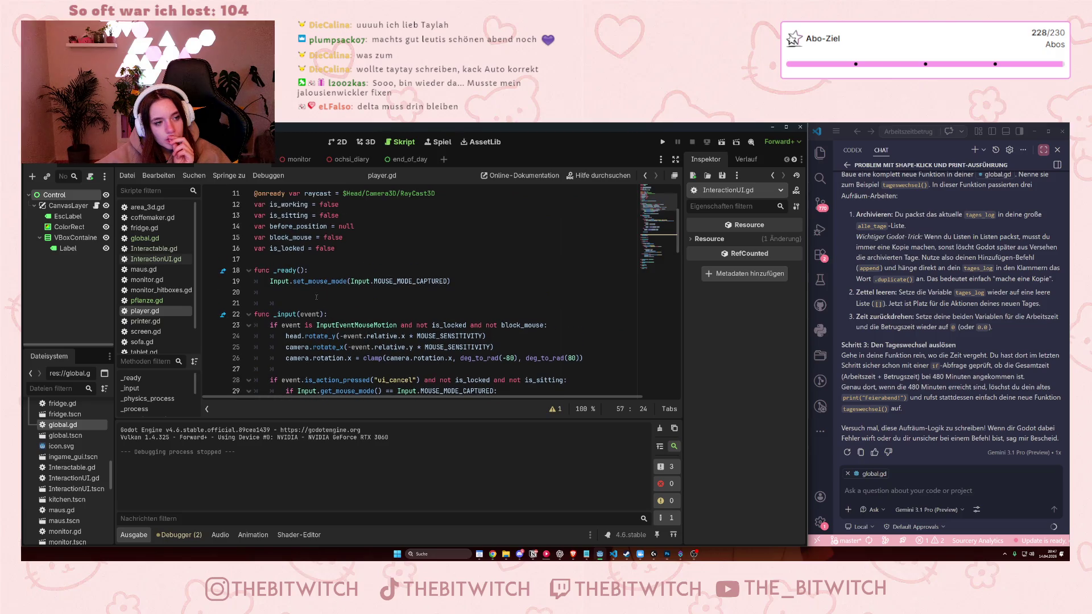
{"action": "left_click", "coordinate": [313, 289]}
{"action": "scroll", "coordinate": [314, 286], "scroll_direction": "down", "scroll_amount": 15}
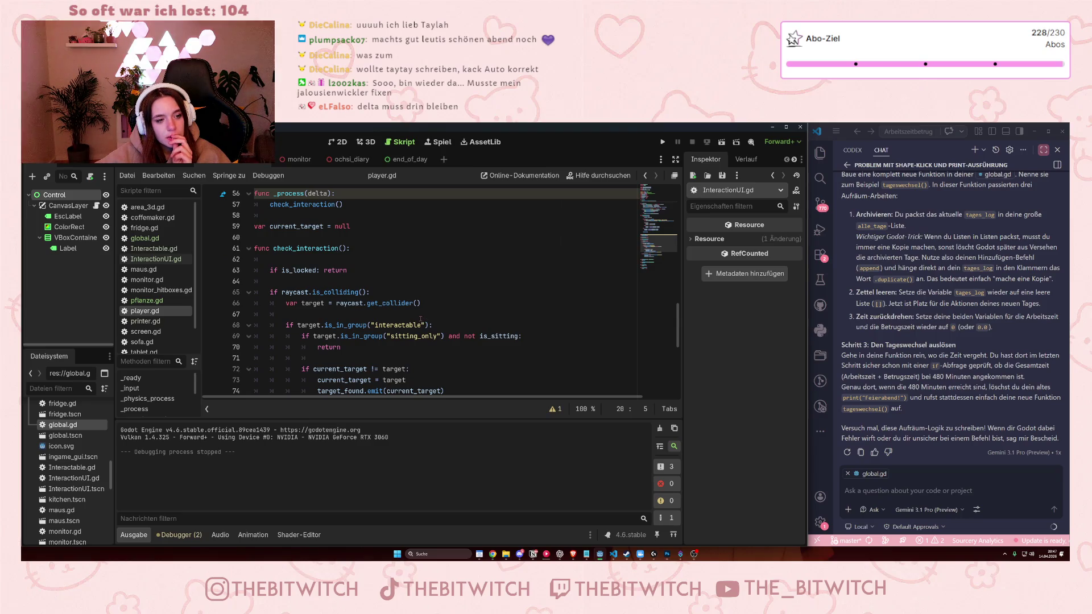
{"action": "scroll", "coordinate": [420, 319], "scroll_direction": "down", "scroll_amount": 3}
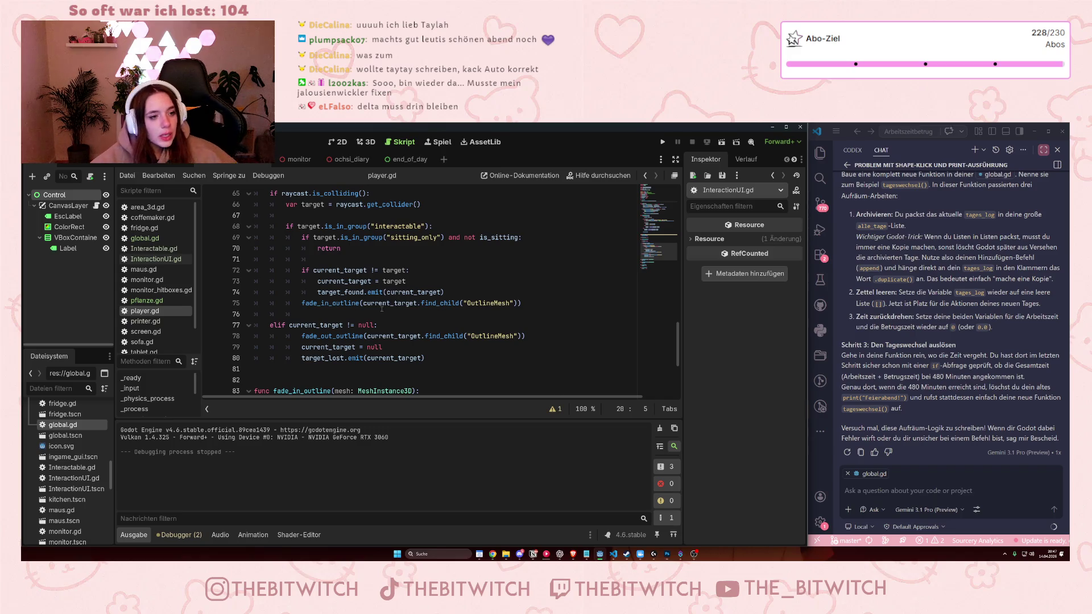
{"action": "scroll", "coordinate": [385, 291], "scroll_direction": "up", "scroll_amount": 2}
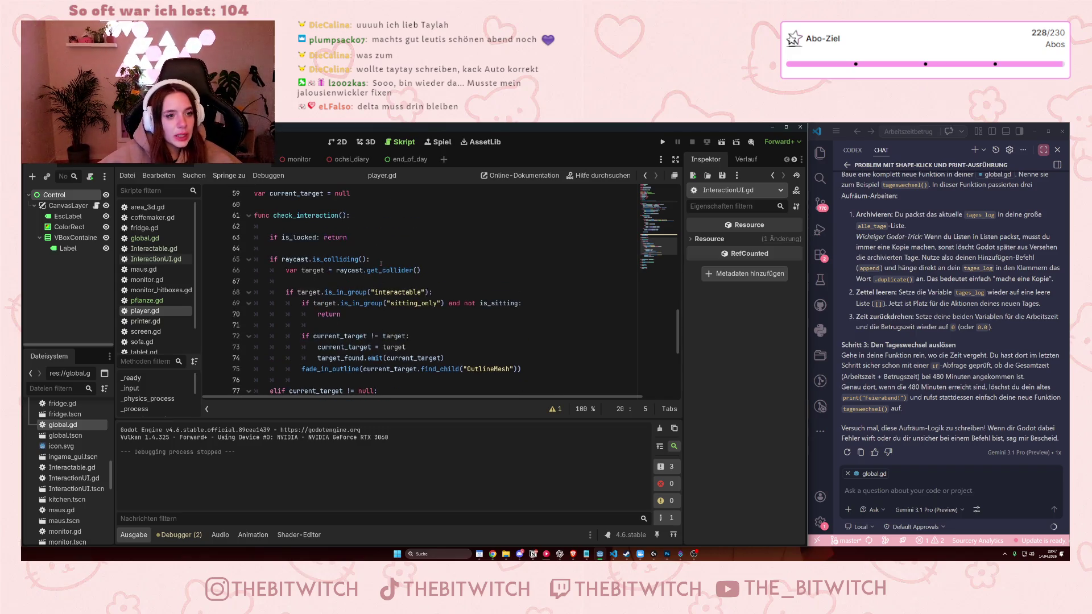
{"action": "left_click", "coordinate": [232, 227]}
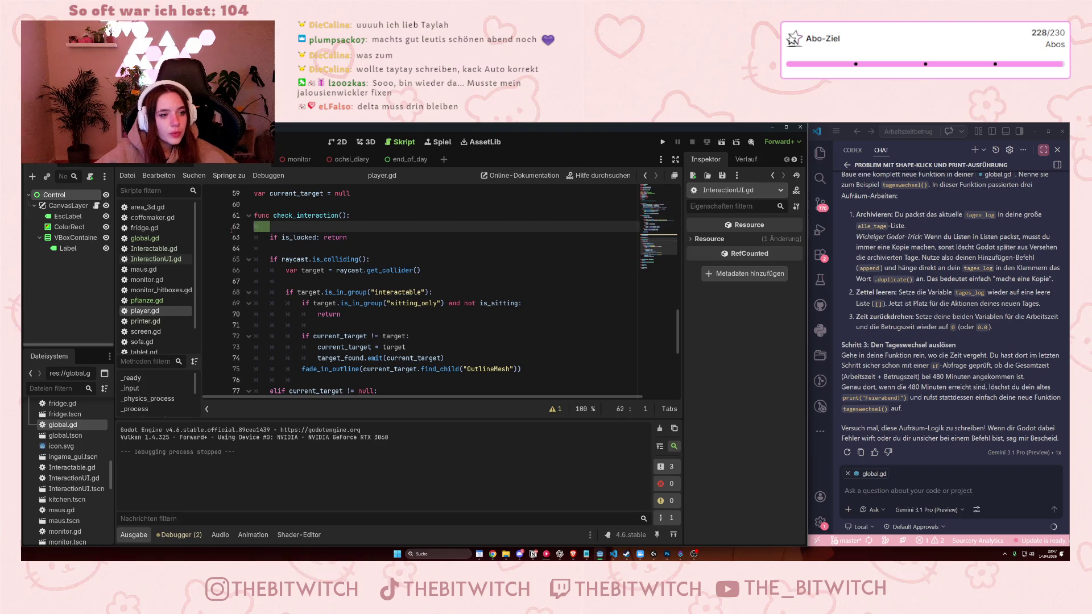
Delete blank line 62 so the is_locked check sits directly under func check_interaction().
{"action": "key", "text": "BackSpace"}
{"action": "key", "text": "BackSpace"}
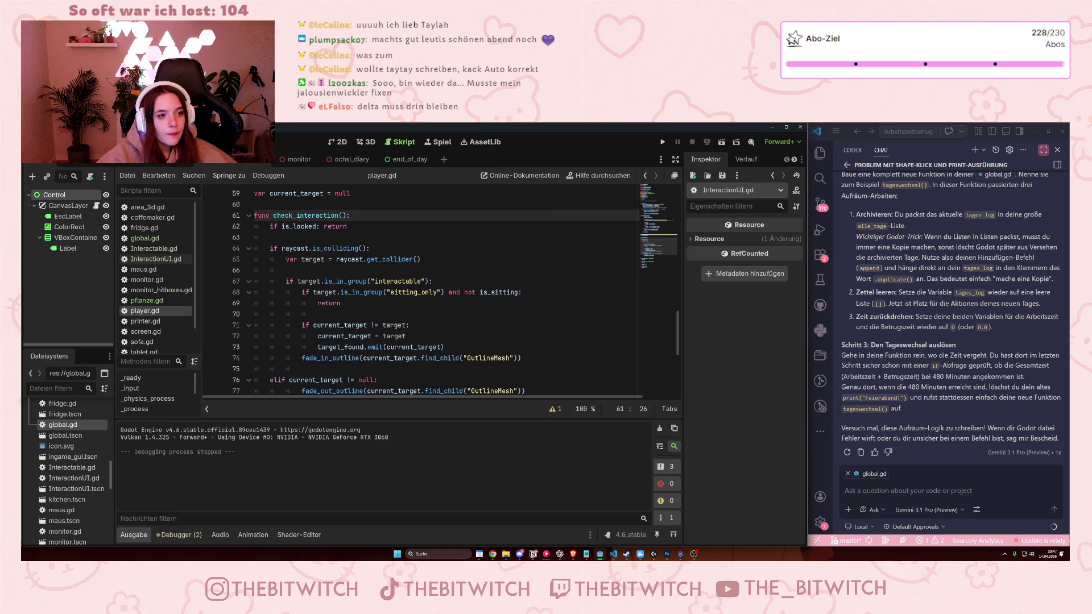
{"action": "left_click_drag", "start_coordinate": [290, 227], "coordinate": [316, 227]}
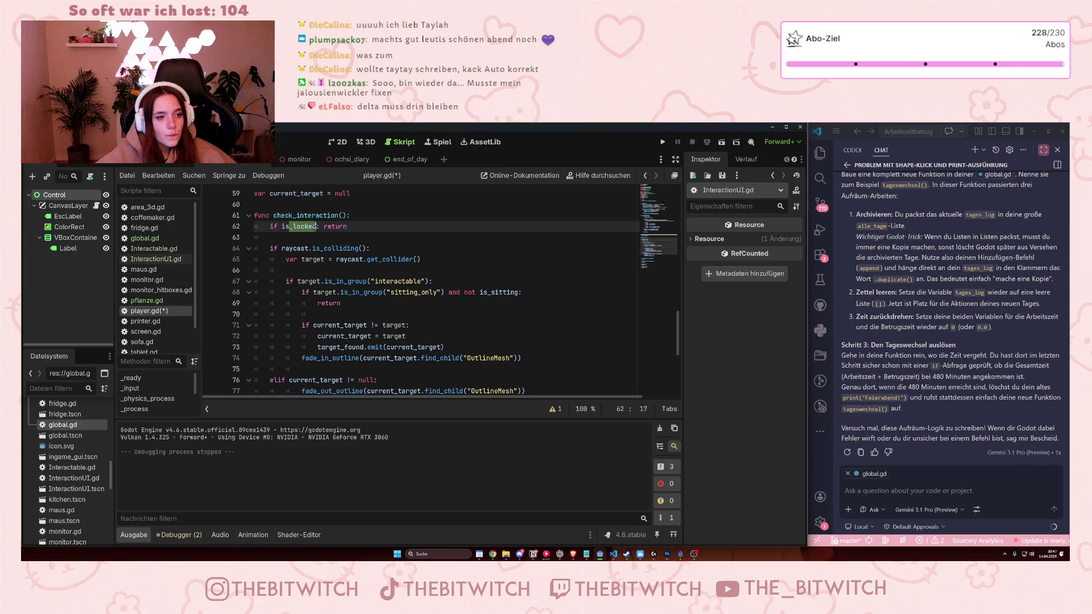
{"action": "left_click", "coordinate": [289, 248]}
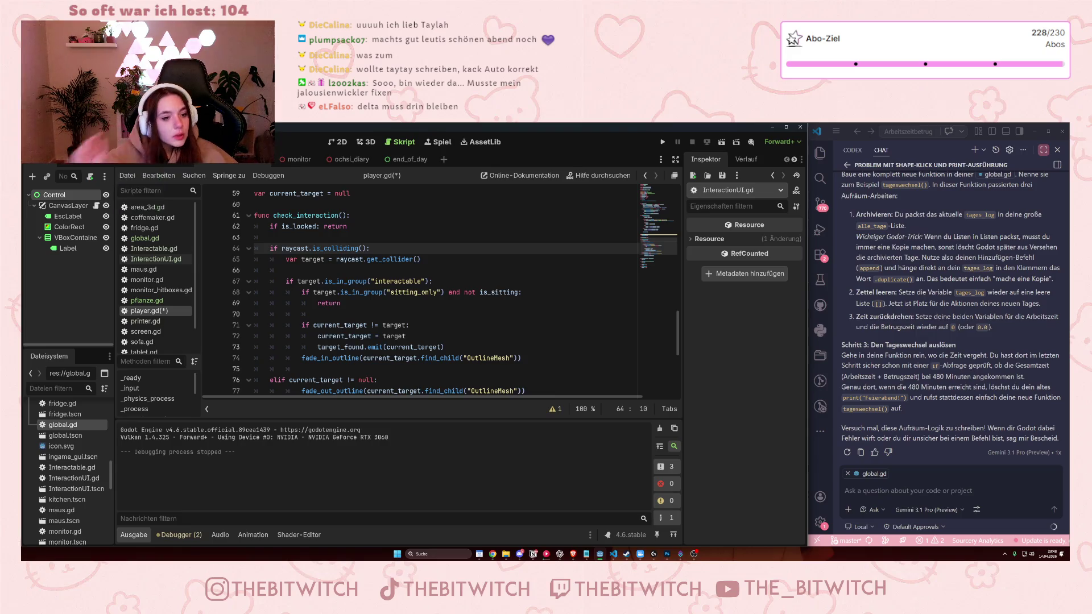
{"action": "scroll", "coordinate": [333, 346], "scroll_direction": "up", "scroll_amount": 5}
{"action": "left_click", "coordinate": [345, 329]}
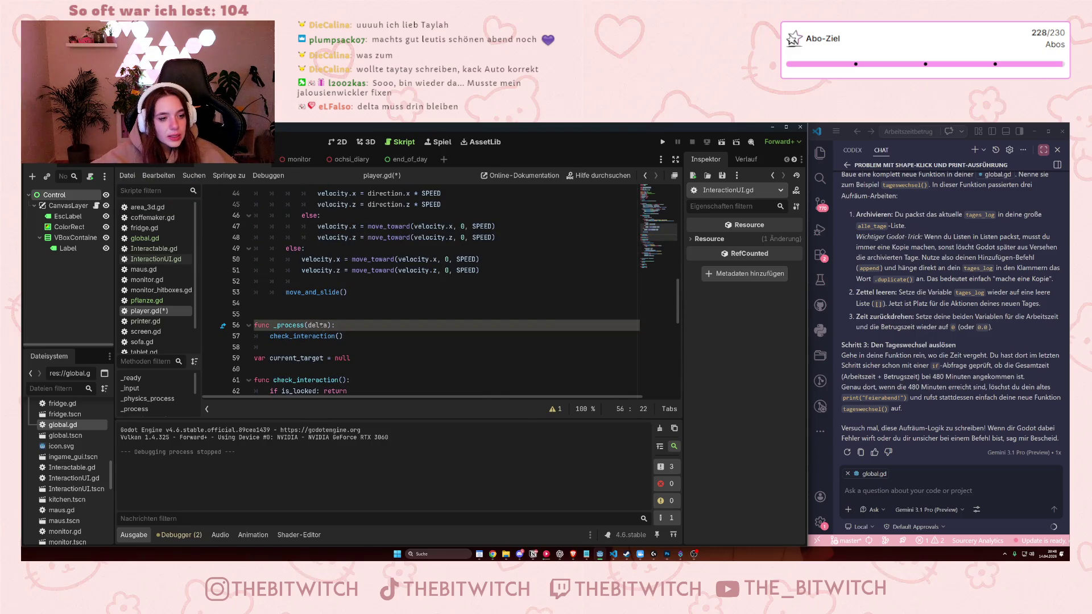
{"action": "left_click", "coordinate": [353, 335]}
{"action": "scroll", "coordinate": [225, 219], "scroll_direction": "down", "scroll_amount": 5}
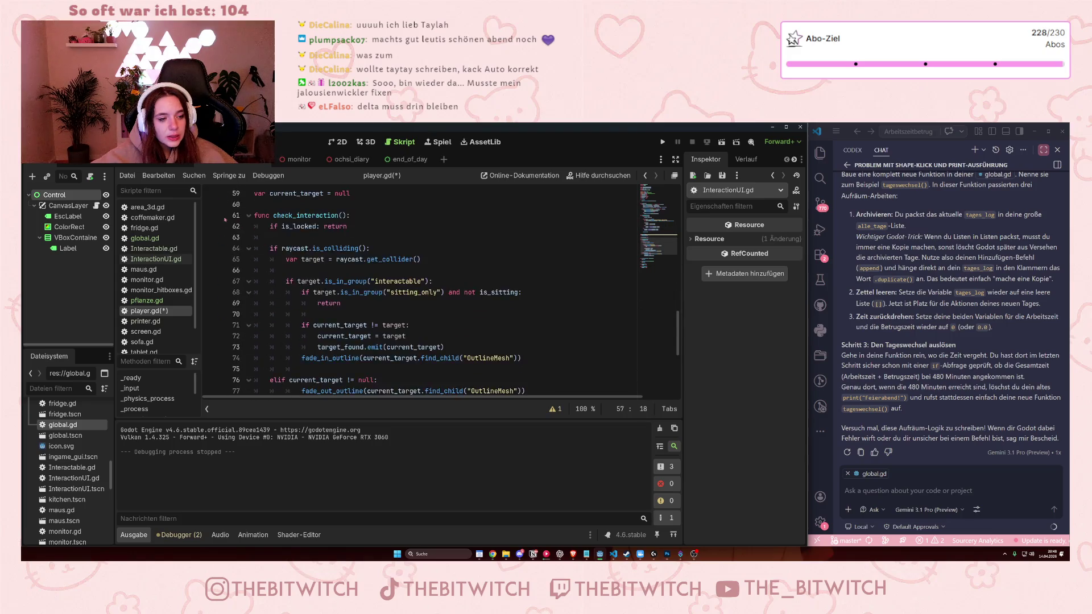
{"action": "scroll", "coordinate": [225, 220], "scroll_direction": "down", "scroll_amount": 6}
{"action": "scroll", "coordinate": [351, 306], "scroll_direction": "up", "scroll_amount": 4}
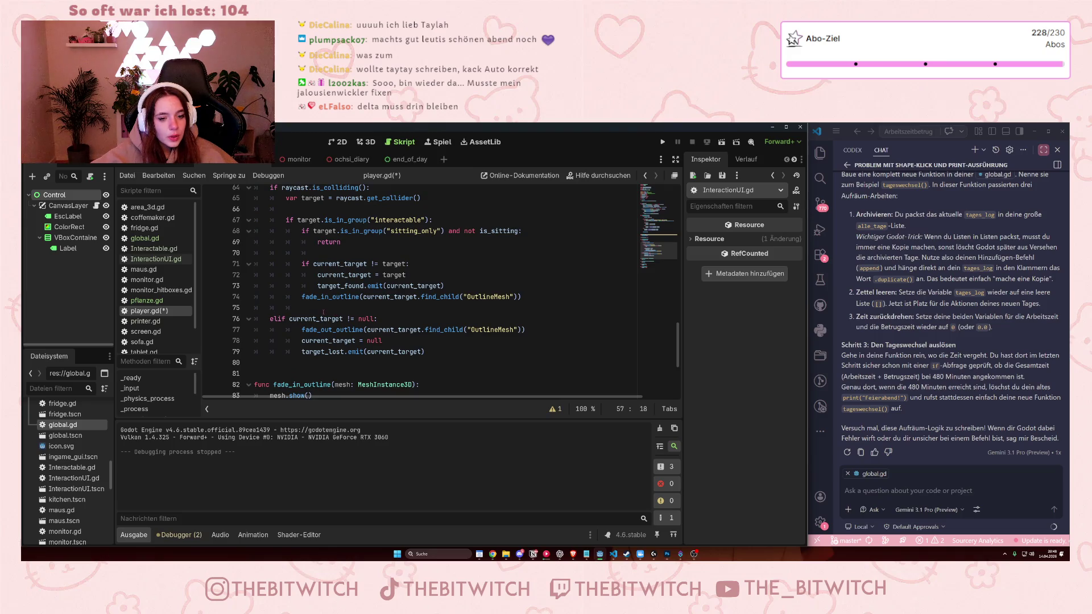
{"action": "scroll", "coordinate": [323, 312], "scroll_direction": "up", "scroll_amount": 2}
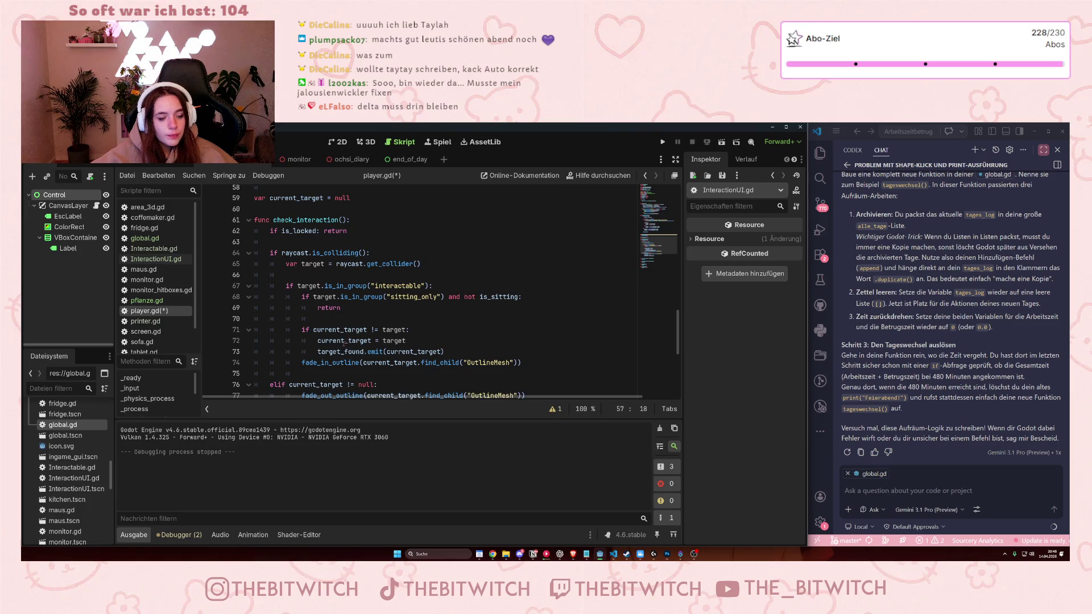
{"action": "mouse_move", "coordinate": [344, 345]}
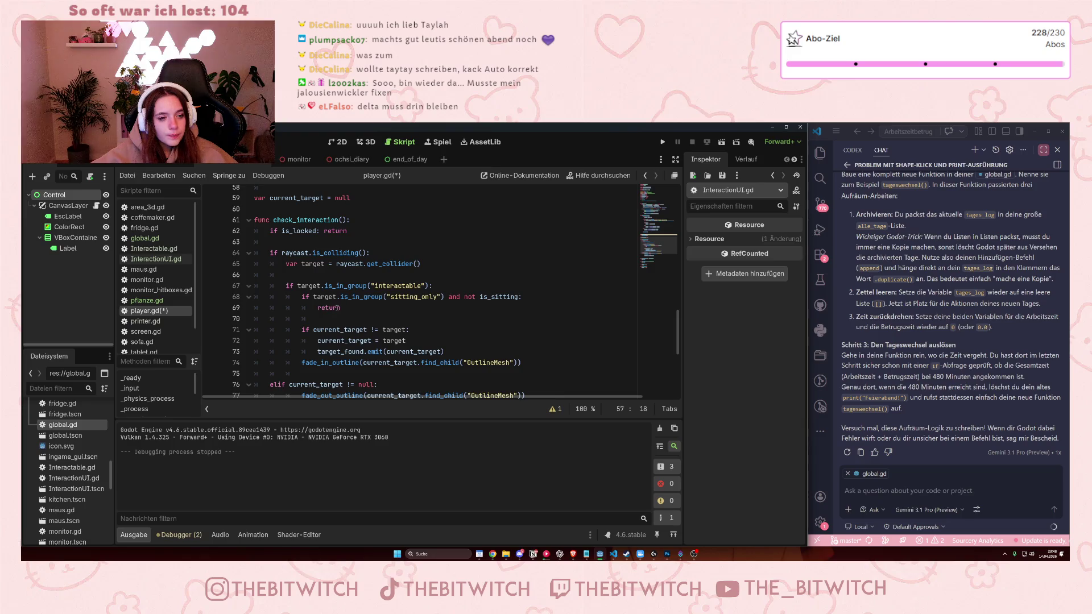
{"action": "scroll", "coordinate": [382, 313], "scroll_direction": "down", "scroll_amount": 2}
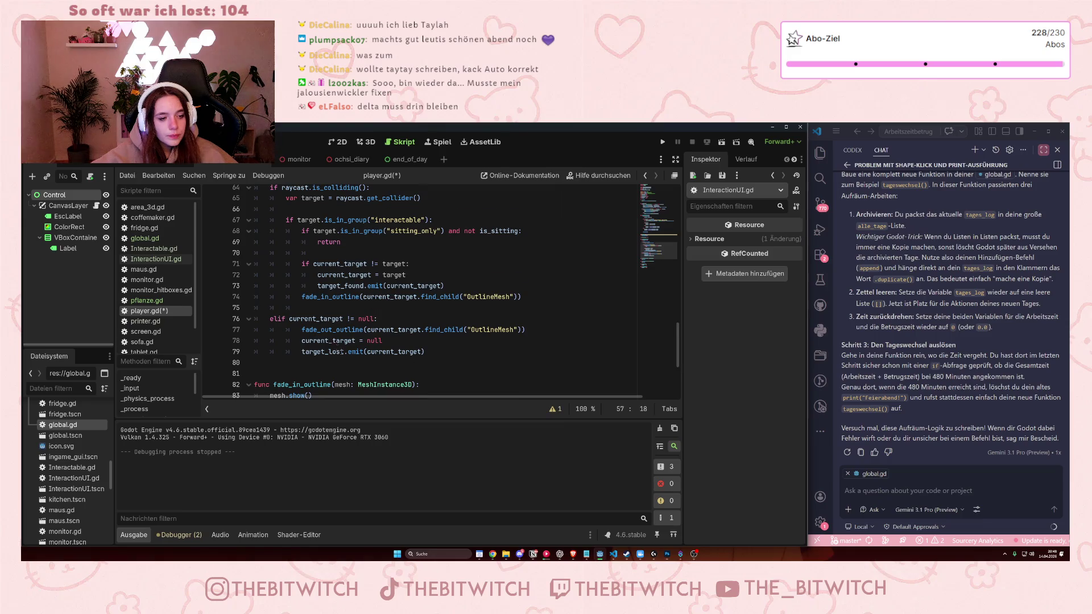
{"action": "scroll", "coordinate": [342, 351], "scroll_direction": "down", "scroll_amount": 3}
{"action": "scroll", "coordinate": [342, 353], "scroll_direction": "down", "scroll_amount": 1}
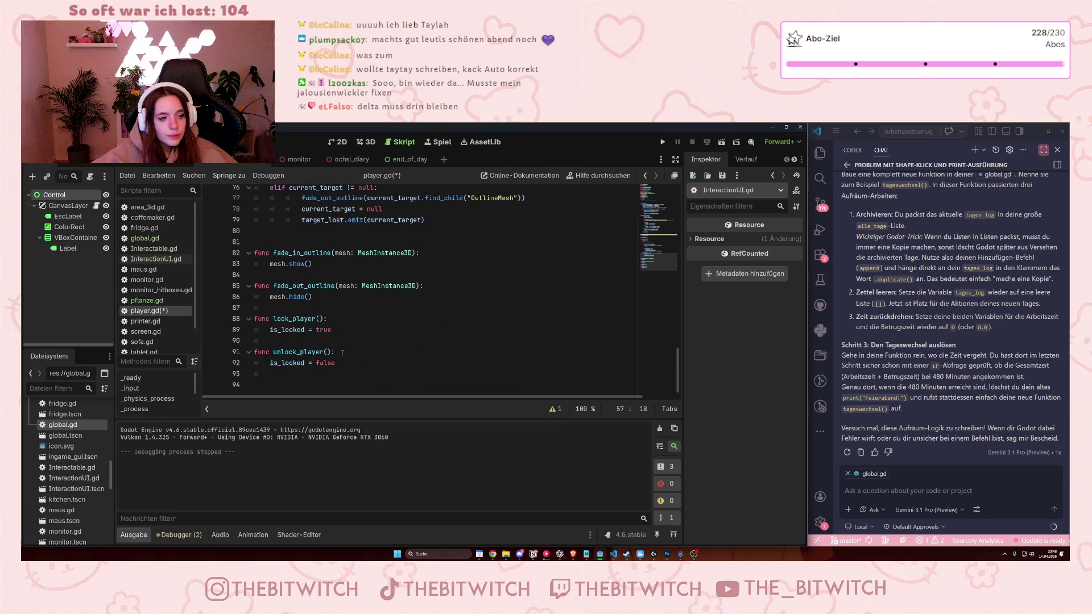
{"action": "scroll", "coordinate": [351, 352], "scroll_direction": "up", "scroll_amount": 10}
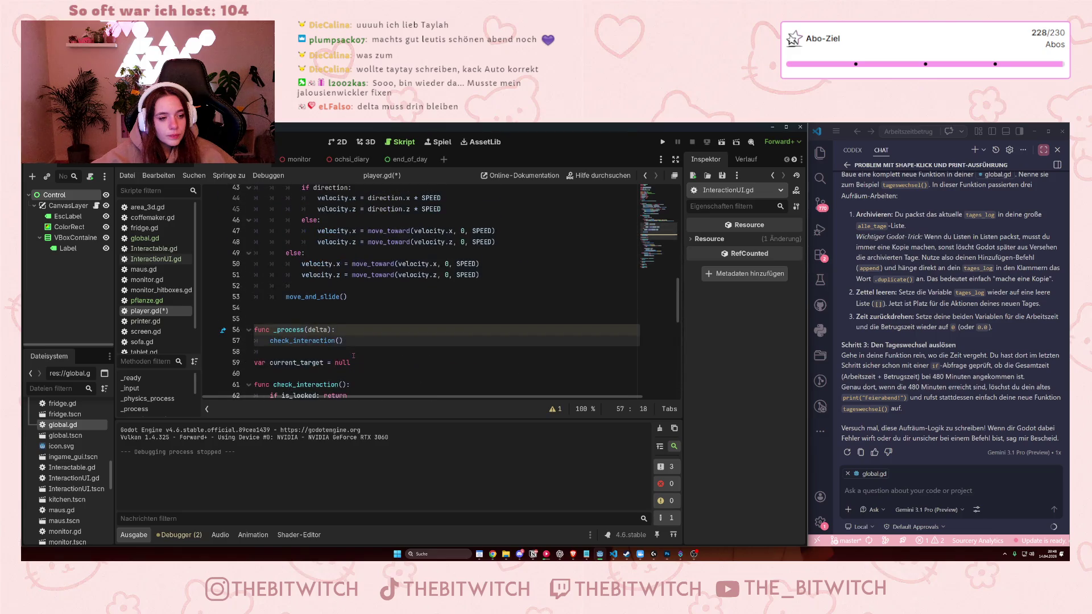
{"action": "scroll", "coordinate": [354, 355], "scroll_direction": "up", "scroll_amount": 9}
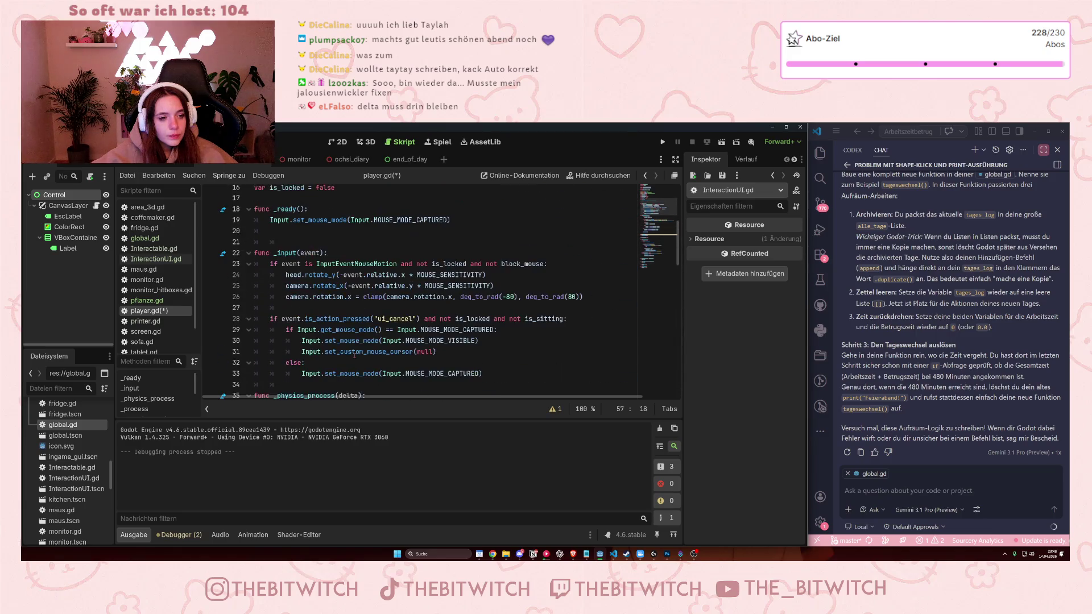
{"action": "scroll", "coordinate": [354, 355], "scroll_direction": "down", "scroll_amount": 13}
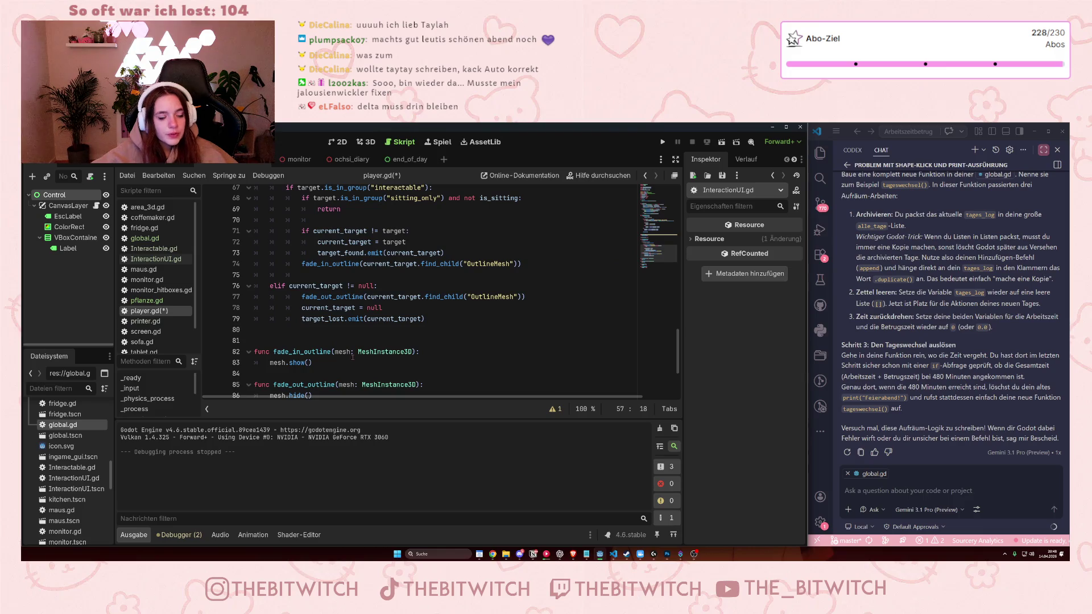
{"action": "scroll", "coordinate": [352, 357], "scroll_direction": "up", "scroll_amount": 8}
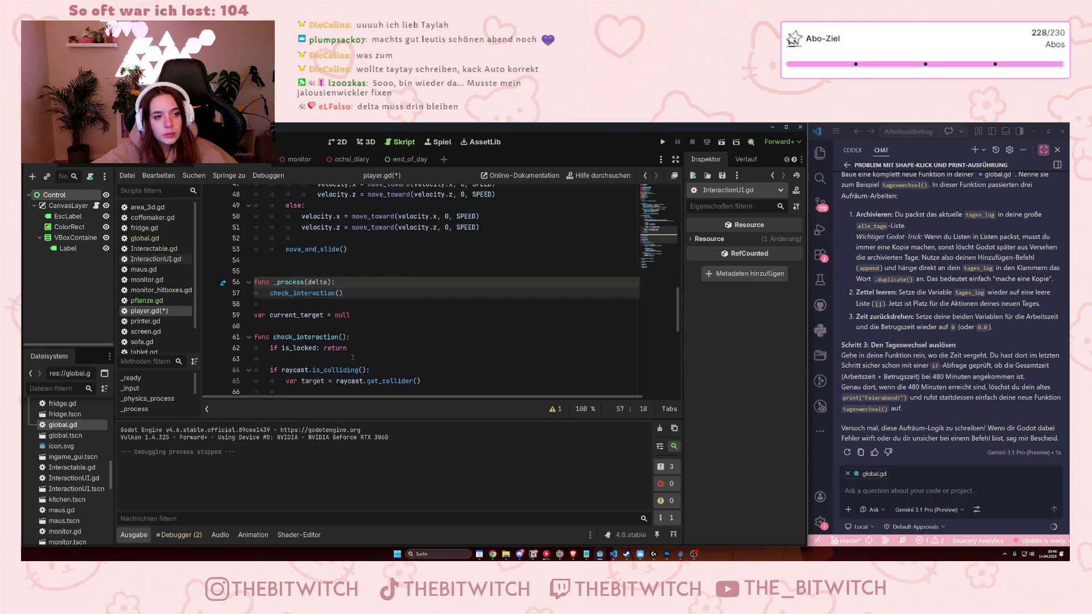
{"action": "scroll", "coordinate": [353, 357], "scroll_direction": "down", "scroll_amount": 8}
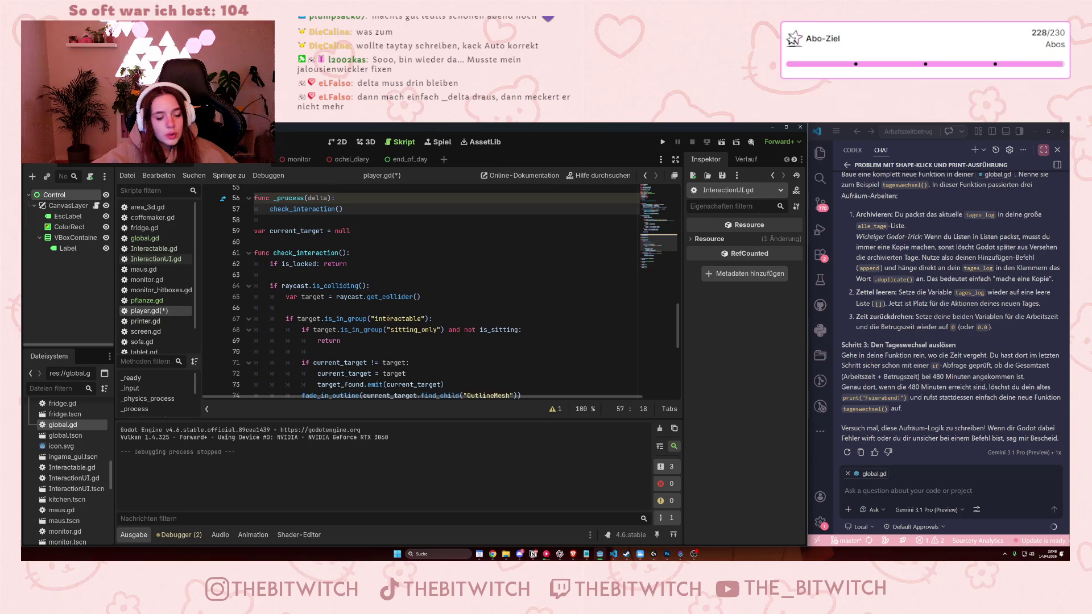
{"action": "scroll", "coordinate": [388, 319], "scroll_direction": "down", "scroll_amount": 2}
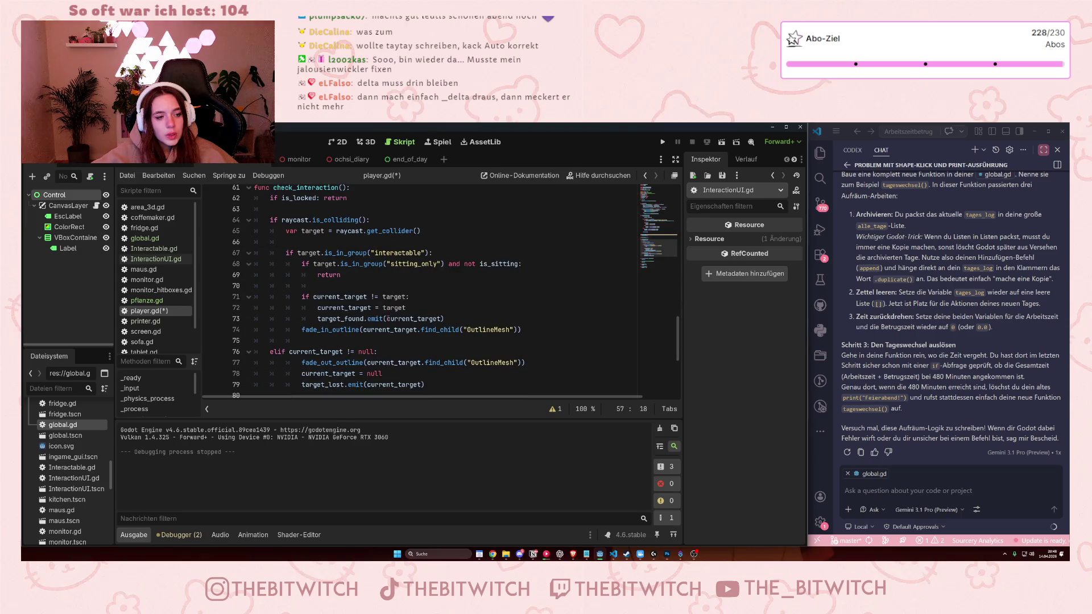
{"action": "scroll", "coordinate": [388, 319], "scroll_direction": "down", "scroll_amount": 1}
{"action": "scroll", "coordinate": [388, 319], "scroll_direction": "up", "scroll_amount": 13}
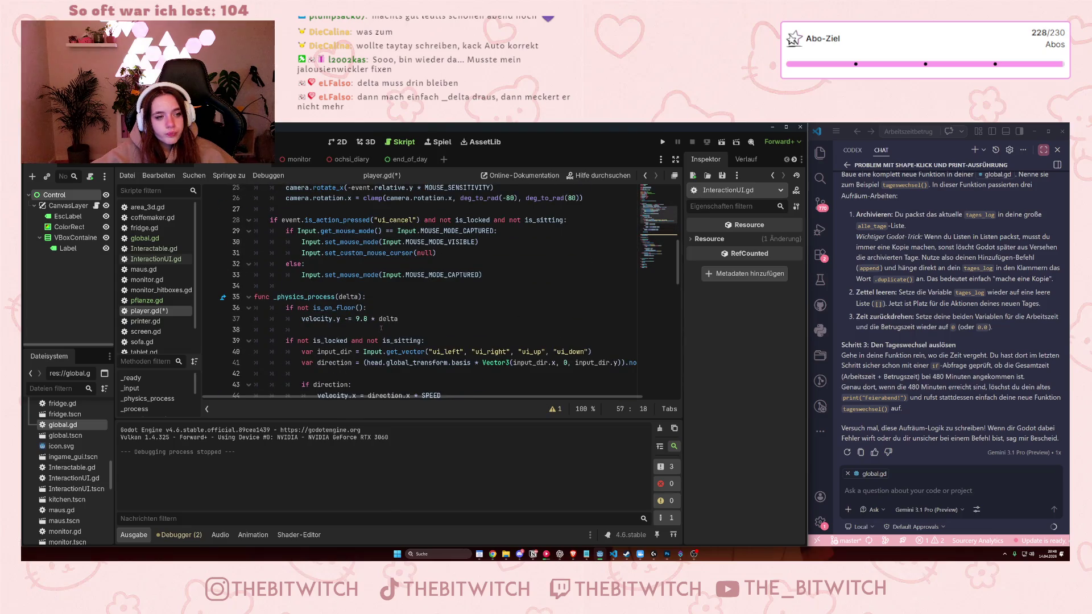
{"action": "scroll", "coordinate": [381, 329], "scroll_direction": "down", "scroll_amount": 6}
{"action": "left_click_drag", "start_coordinate": [349, 336], "coordinate": [269, 340]}
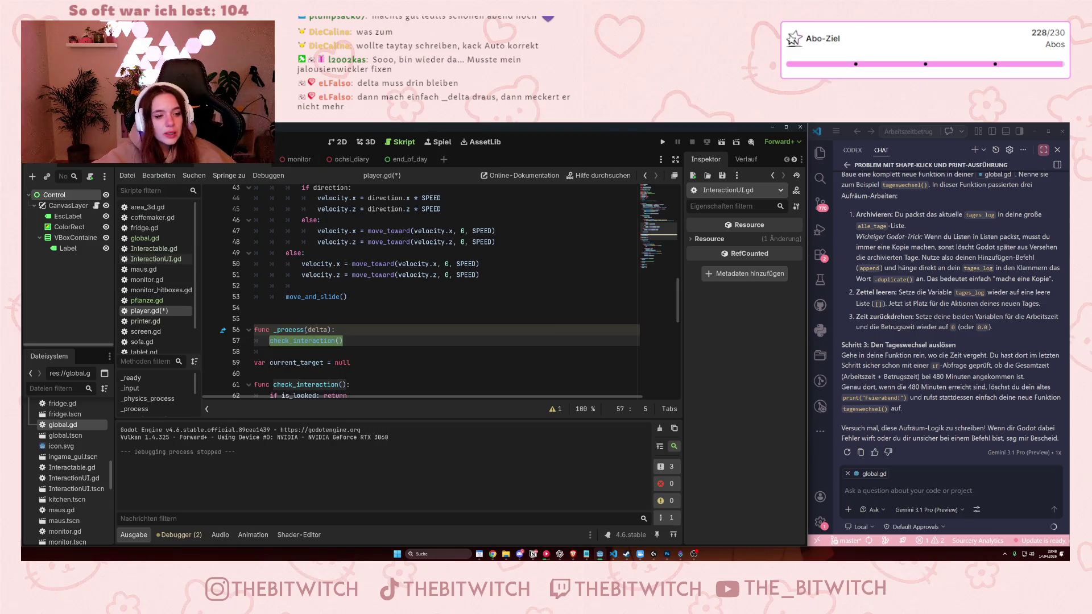
Prefix the _process parameter with an underscore to make it _delta, and save player.gd.
{"action": "left_click", "coordinate": [305, 330]}
{"action": "key", "text": "Right"}
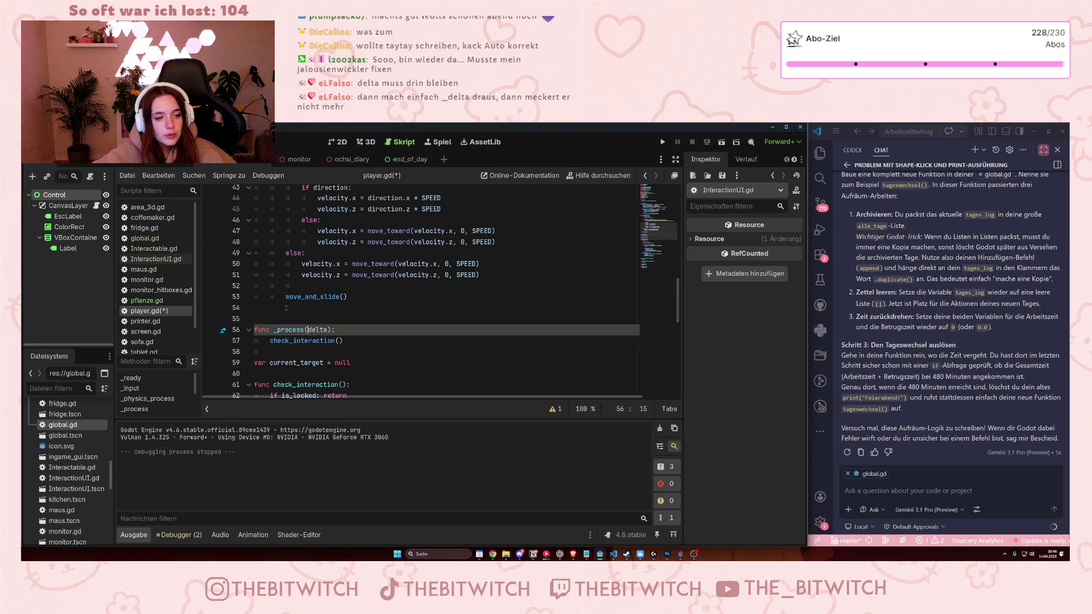
{"action": "type", "text": "_"}
{"action": "left_click", "coordinate": [353, 297]}
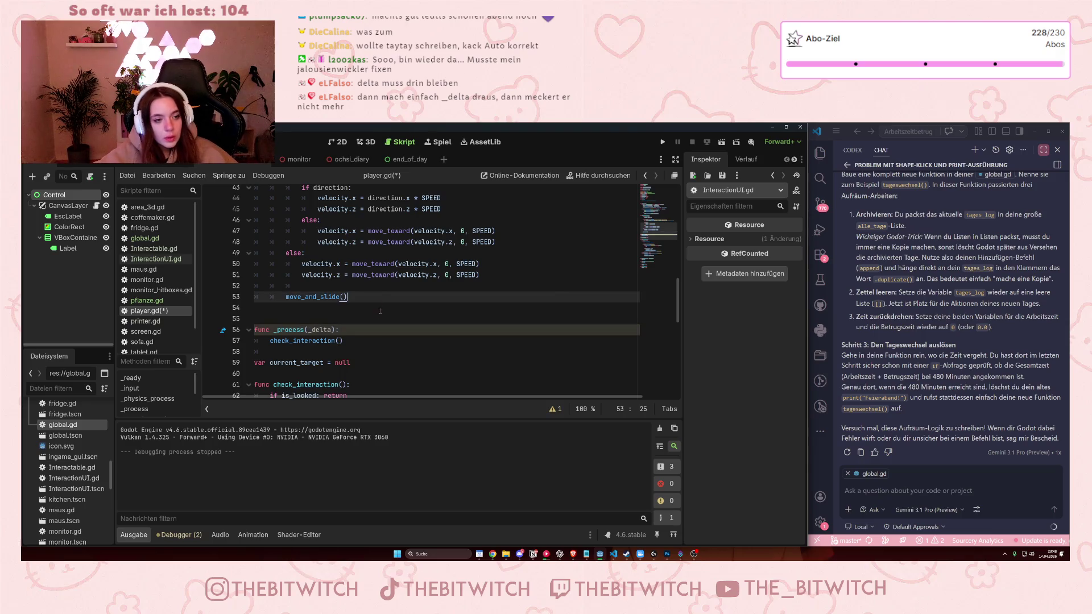
{"action": "key", "text": "ctrl+s"}
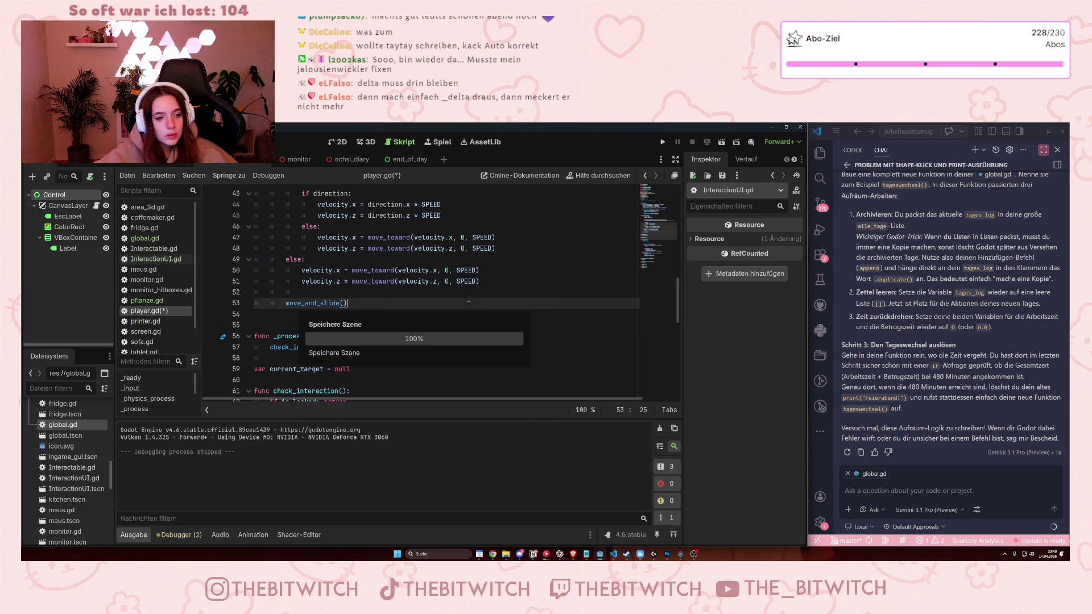
Locate the is_working variable declaration near the top of player.gd.
{"action": "scroll", "coordinate": [475, 293], "scroll_direction": "up", "scroll_amount": 10}
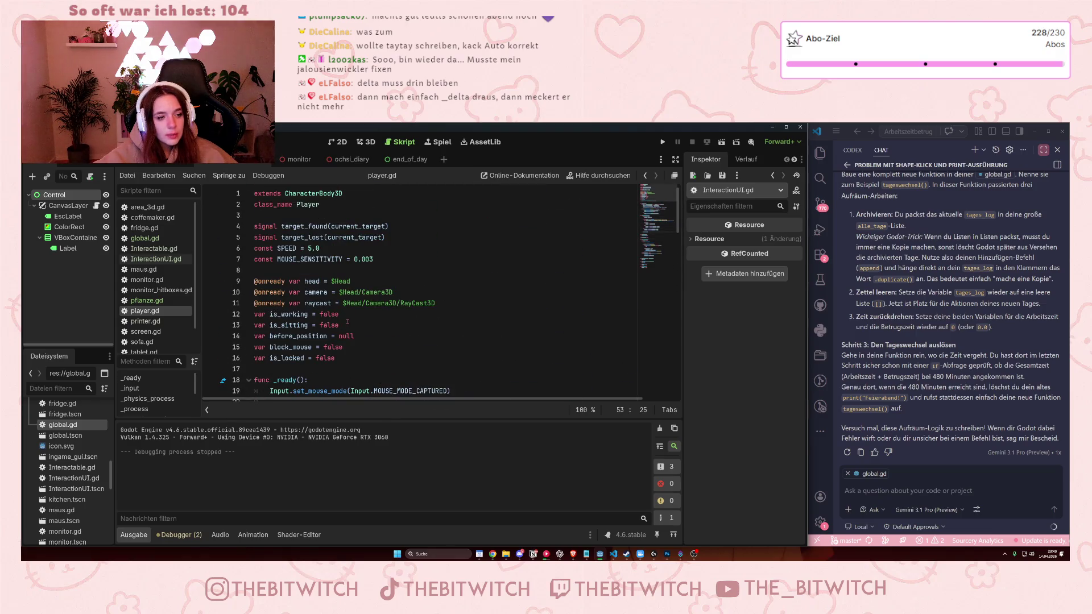
{"action": "left_click", "coordinate": [337, 315]}
{"action": "scroll", "coordinate": [352, 324], "scroll_direction": "down", "scroll_amount": 6}
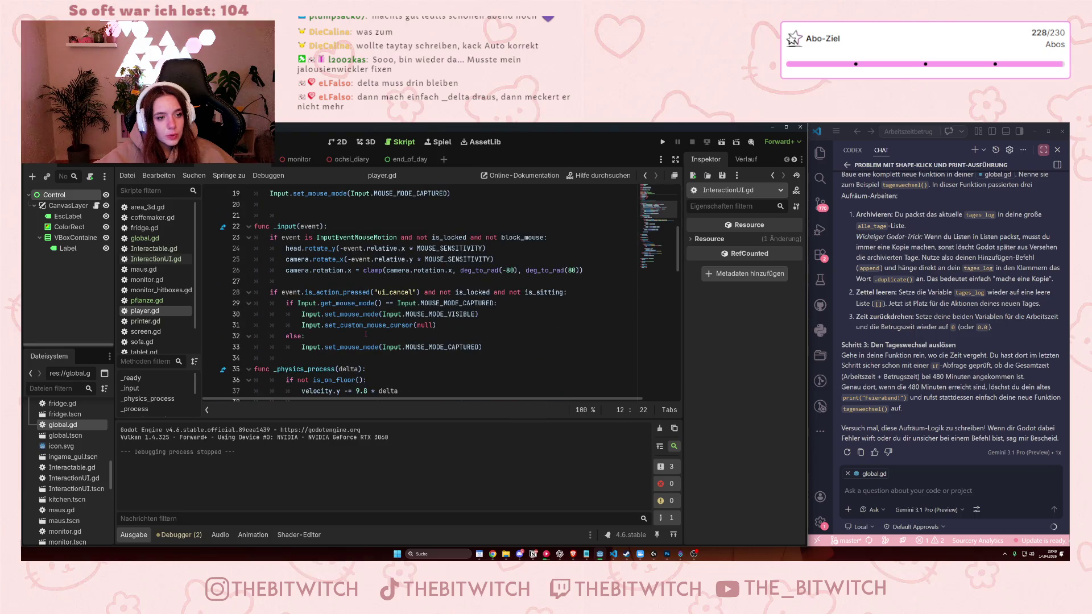
{"action": "scroll", "coordinate": [365, 334], "scroll_direction": "down", "scroll_amount": 3}
Search for is_work, delete the var is_working = false line, and save player.gd.
{"action": "left_click", "coordinate": [366, 335]}
{"action": "key", "text": "ctrl+f"}
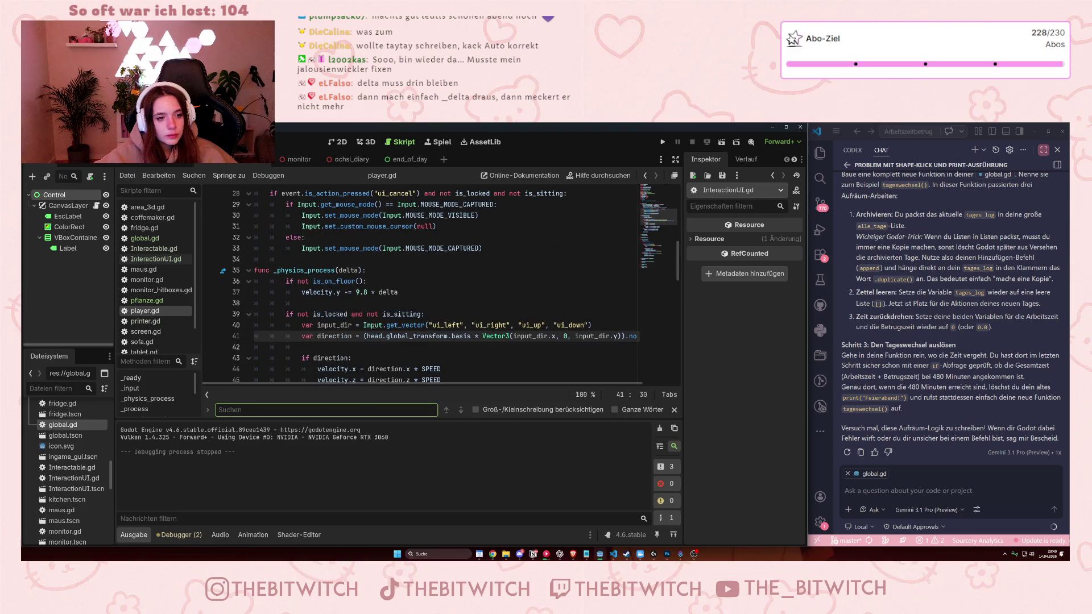
{"action": "type", "text": "is_work"}
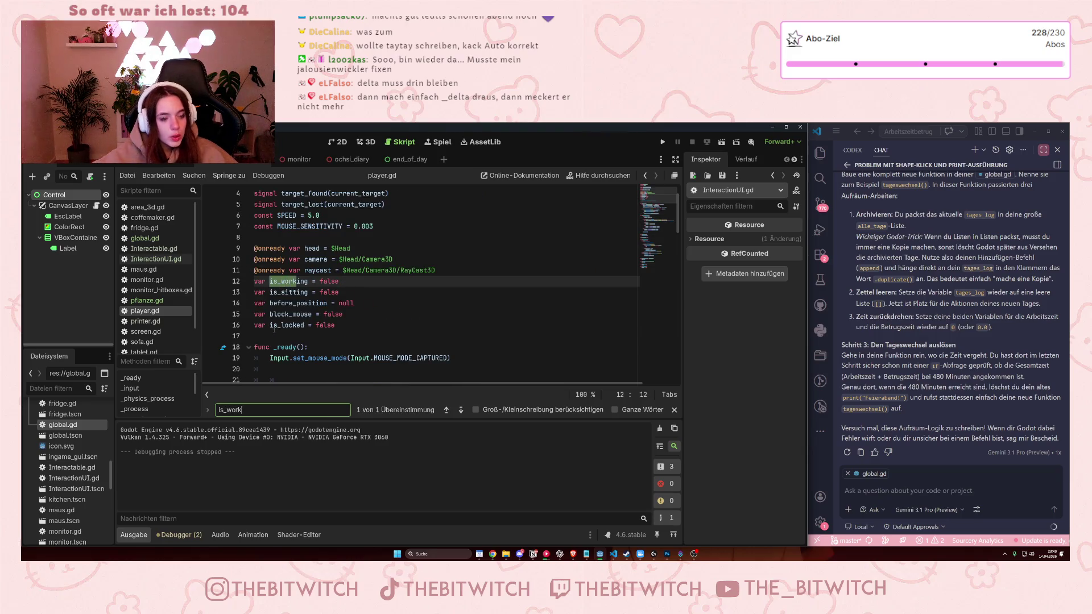
{"action": "scroll", "coordinate": [351, 277], "scroll_direction": "down", "scroll_amount": 5}
{"action": "scroll", "coordinate": [351, 277], "scroll_direction": "up", "scroll_amount": 5}
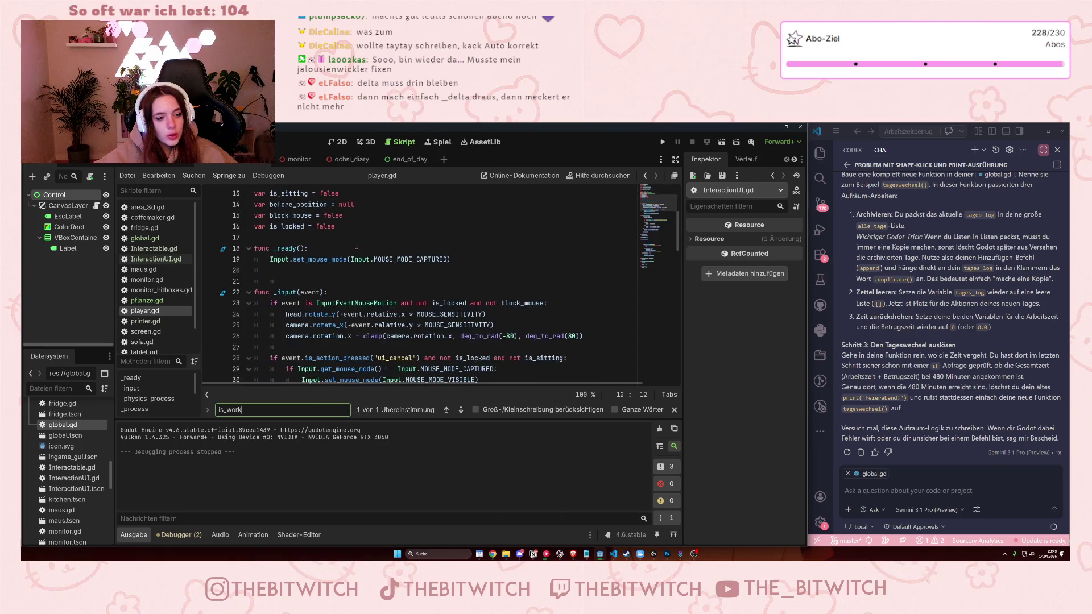
{"action": "left_click_drag", "start_coordinate": [351, 277], "coordinate": [246, 282]}
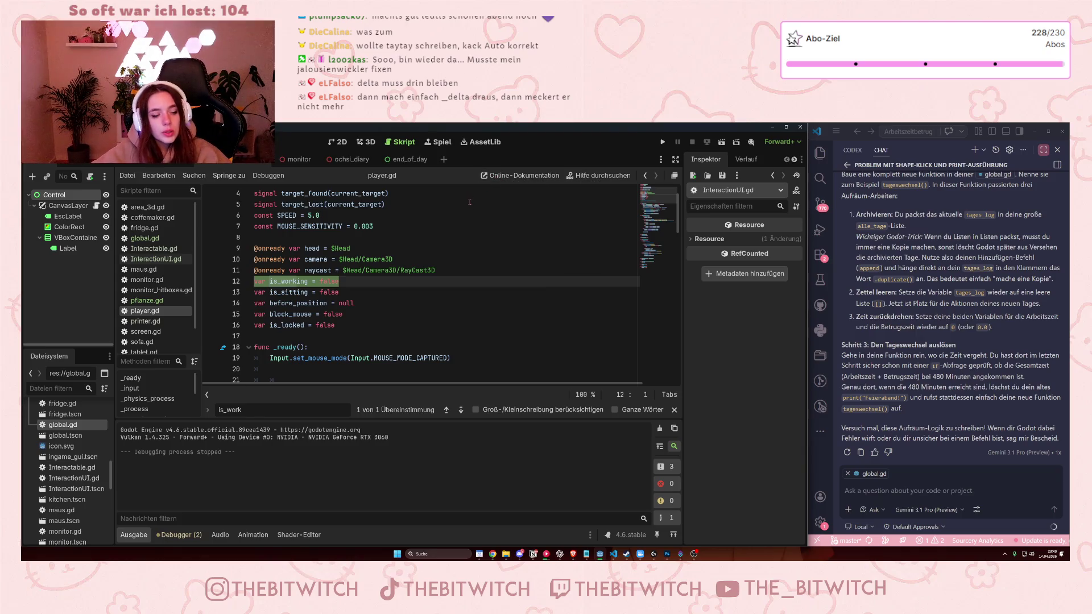
{"action": "key", "text": "BackSpace"}
{"action": "key", "text": "BackSpace"}
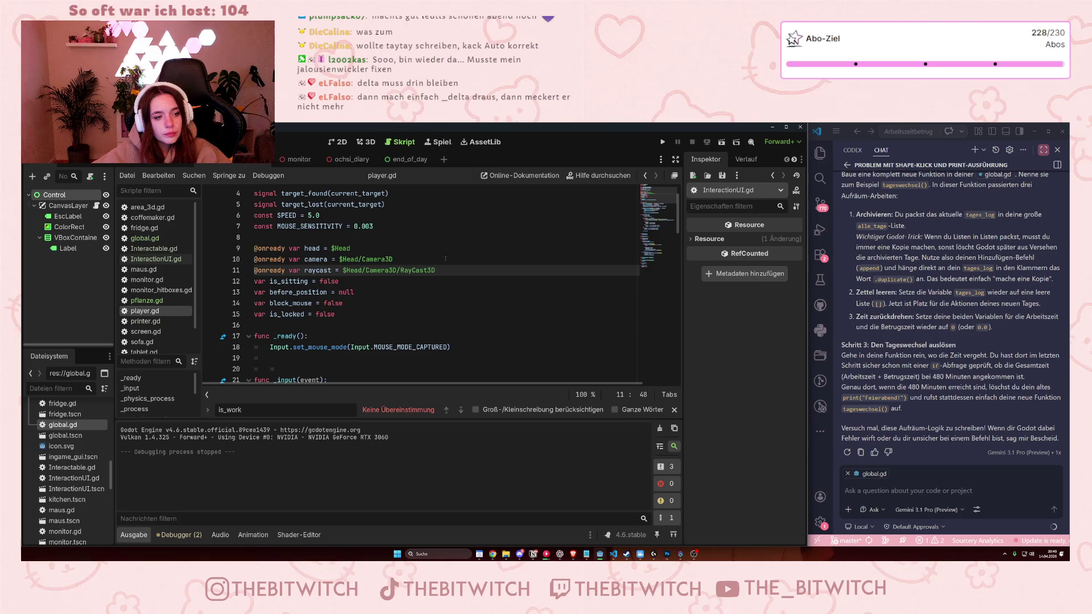
{"action": "left_click", "coordinate": [419, 316]}
{"action": "key", "text": "ctrl+s"}
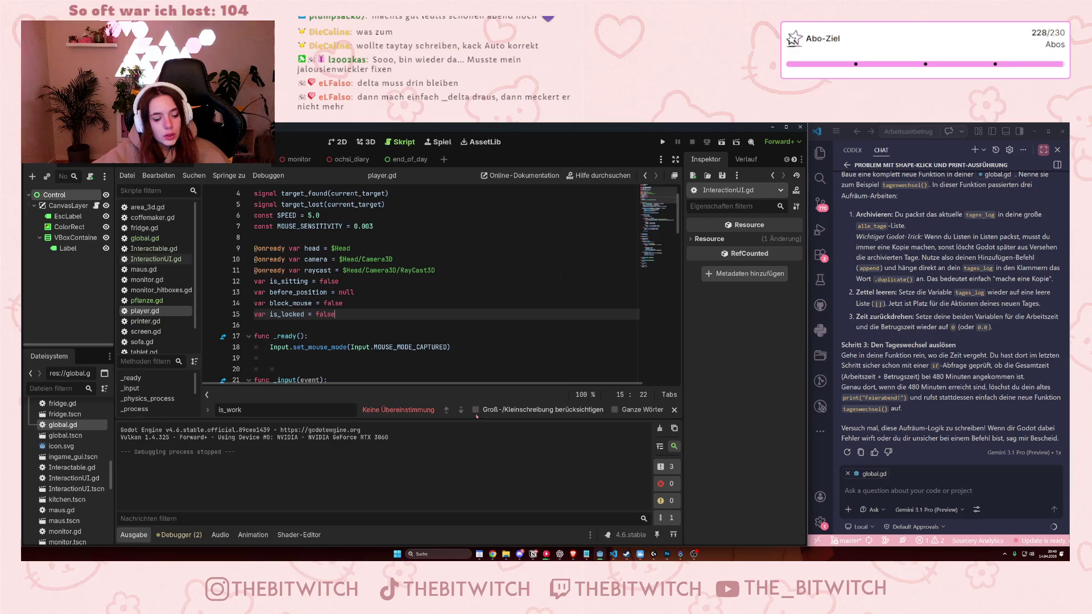
Close the find bar and run the game with F5.
{"action": "left_click", "coordinate": [674, 410]}
{"action": "left_click", "coordinate": [342, 324]}
{"action": "scroll", "coordinate": [342, 325], "scroll_direction": "down", "scroll_amount": 5}
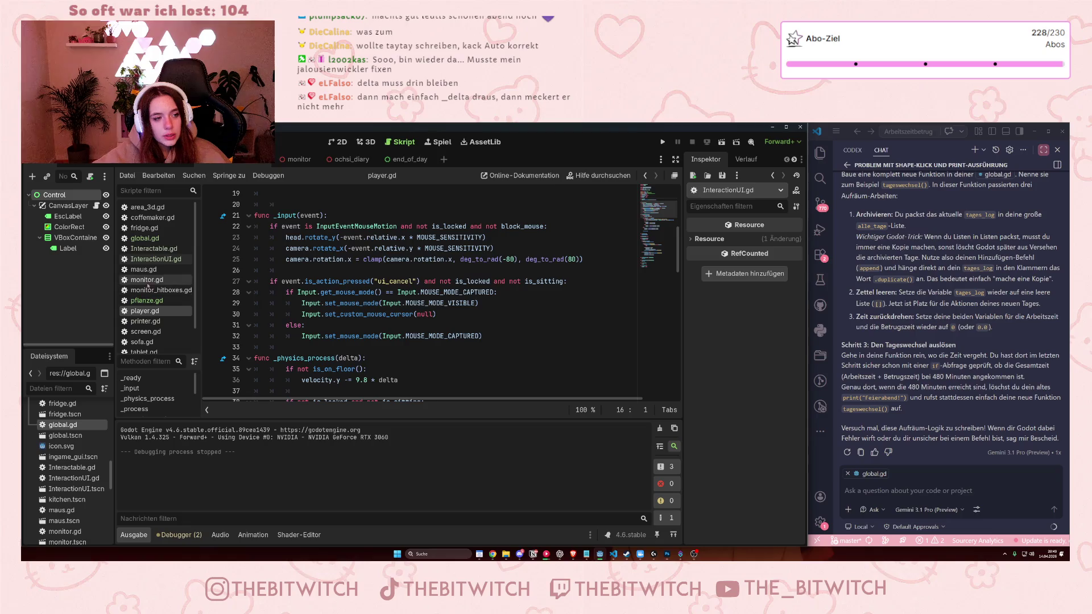
{"action": "key", "text": "F5"}
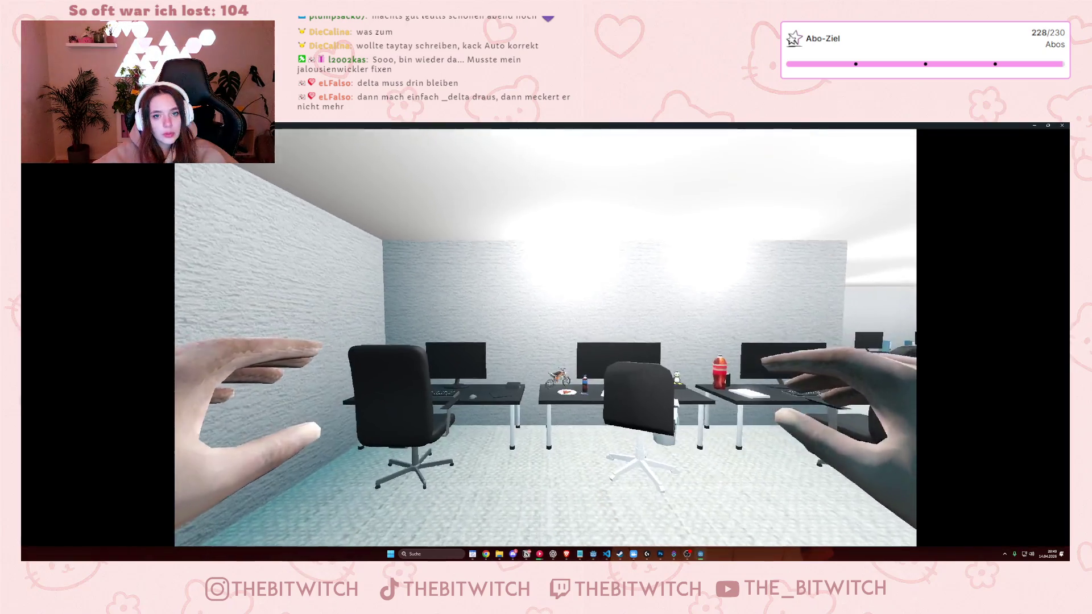
Window the game, walk to the printer, open its interaction menu with E, then Esc.
{"action": "key", "text": "super+Down"}
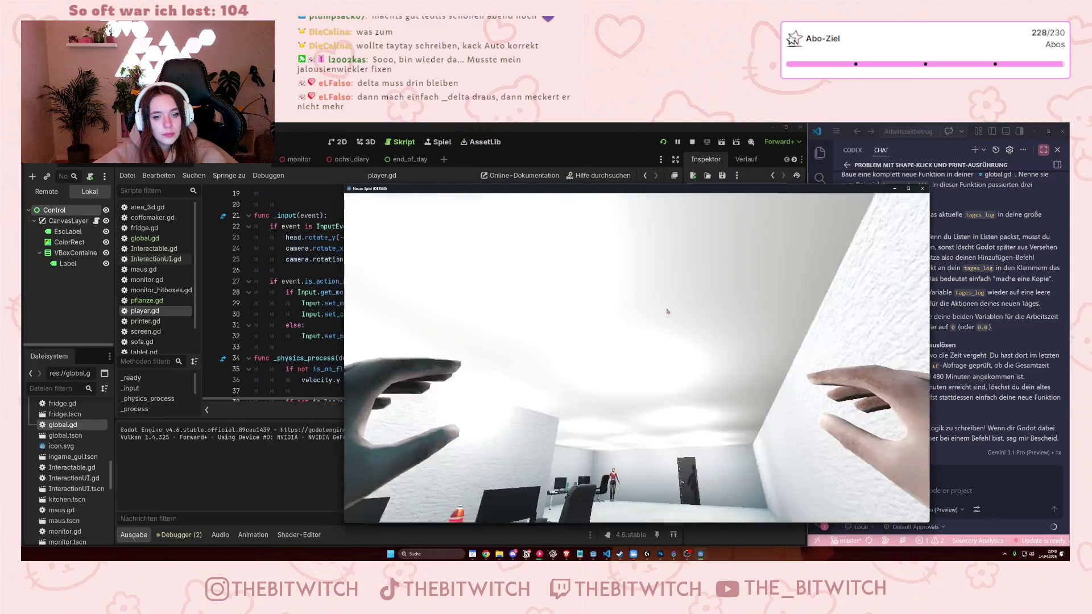
{"action": "key", "text": "w"}
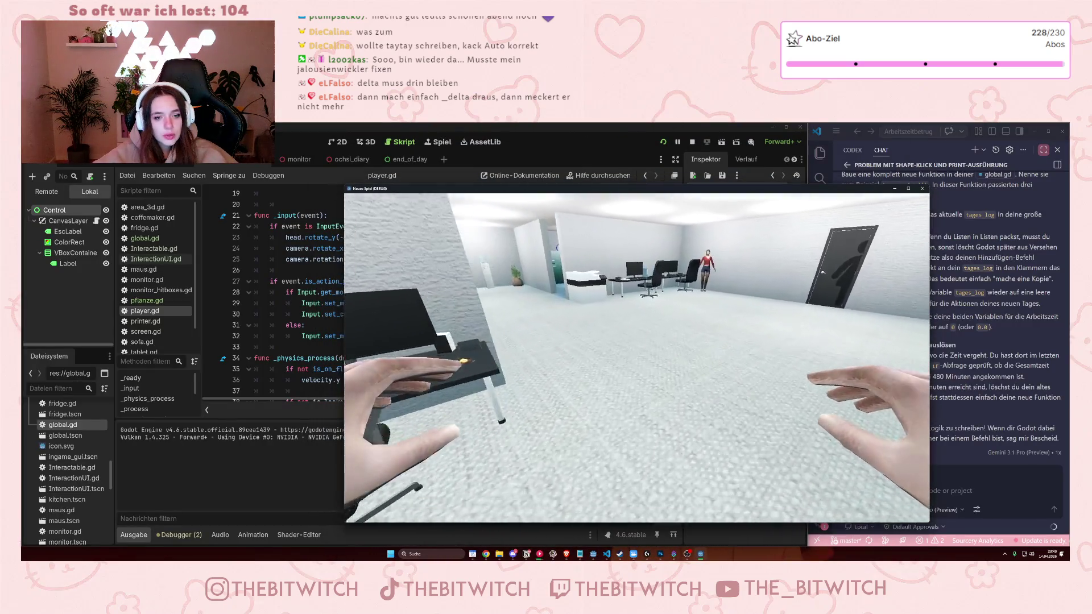
{"action": "key", "text": "w"}
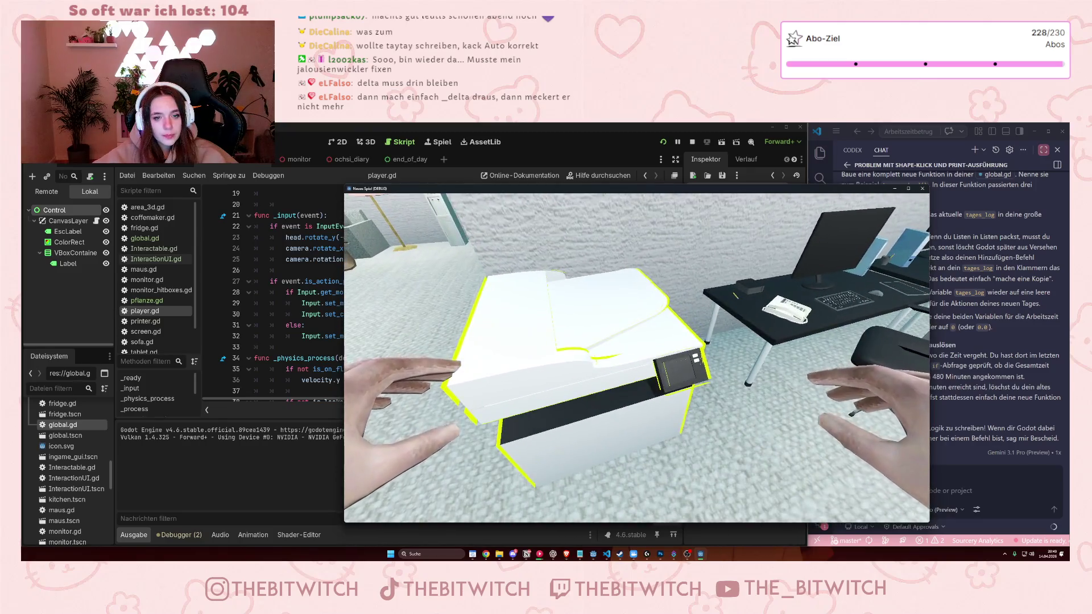
{"action": "key", "text": "e"}
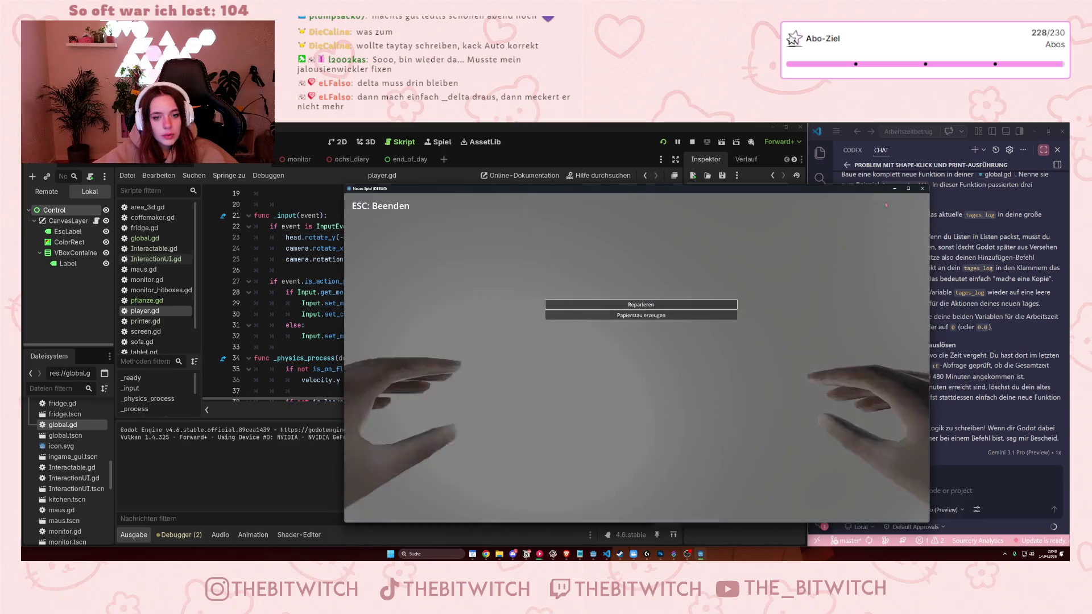
{"action": "key", "text": "Escape"}
Rerun the game, reopen the printer menu and pick Papierstau erzeugen, then stop with F8.
{"action": "key", "text": "F5"}
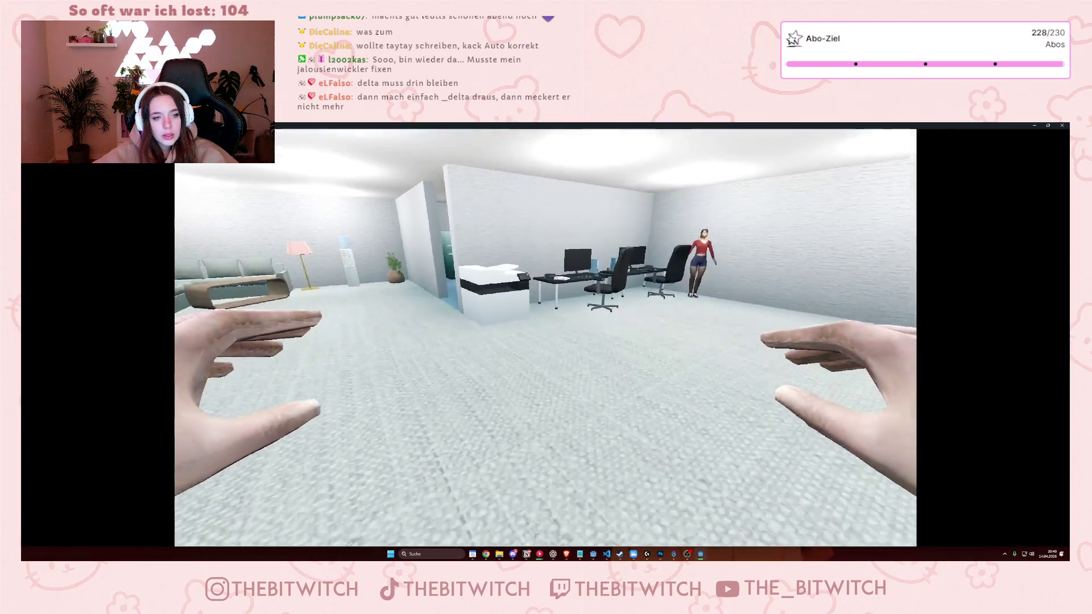
{"action": "key", "text": "w"}
{"action": "key", "text": "e"}
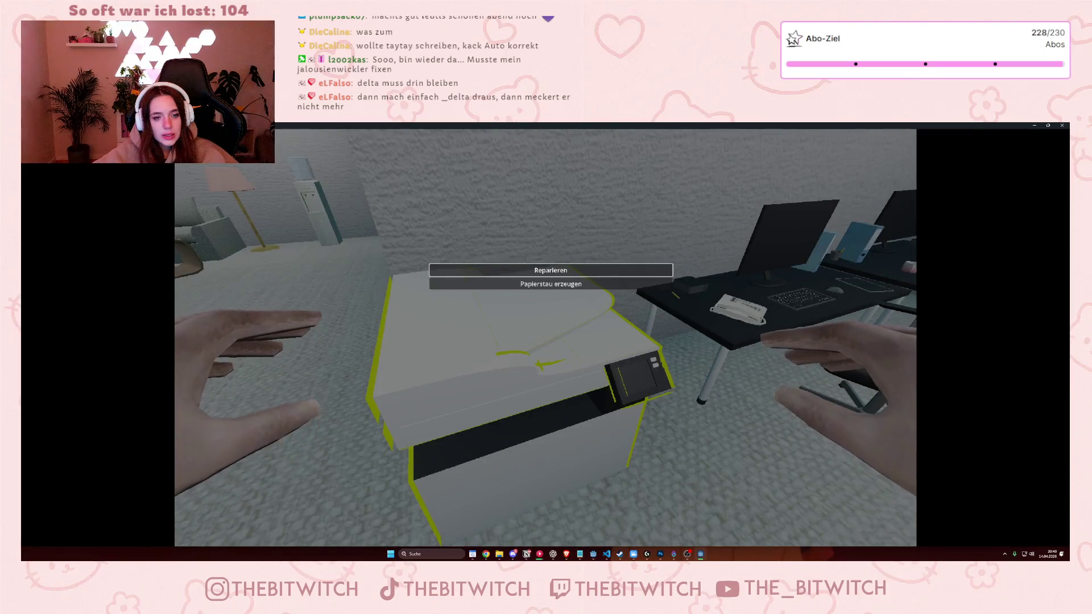
{"action": "key", "text": "Return"}
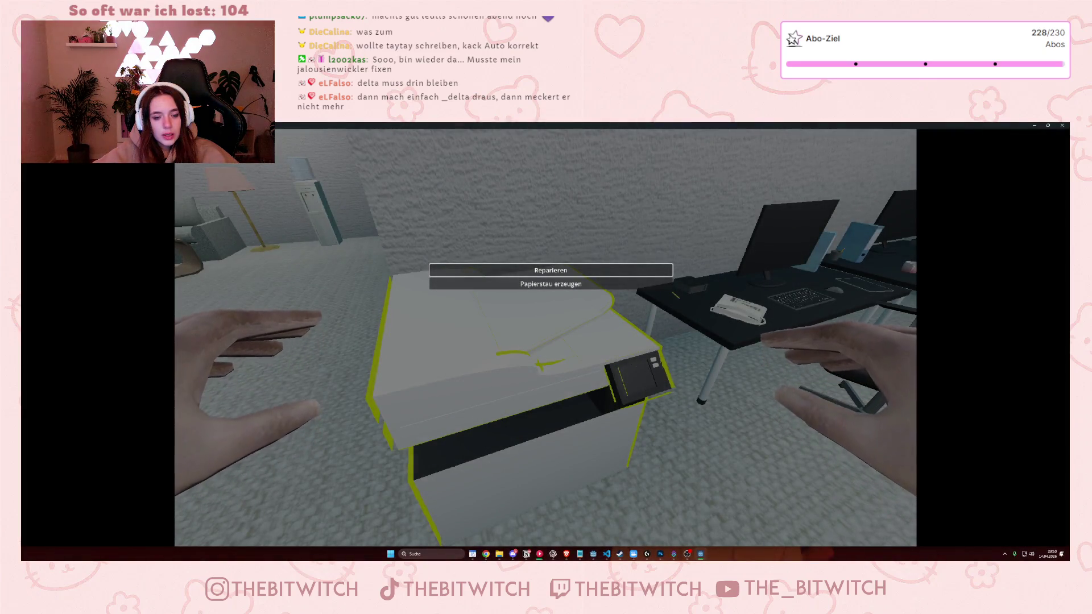
{"action": "scroll", "coordinate": [550, 276], "scroll_direction": "down", "scroll_amount": 1}
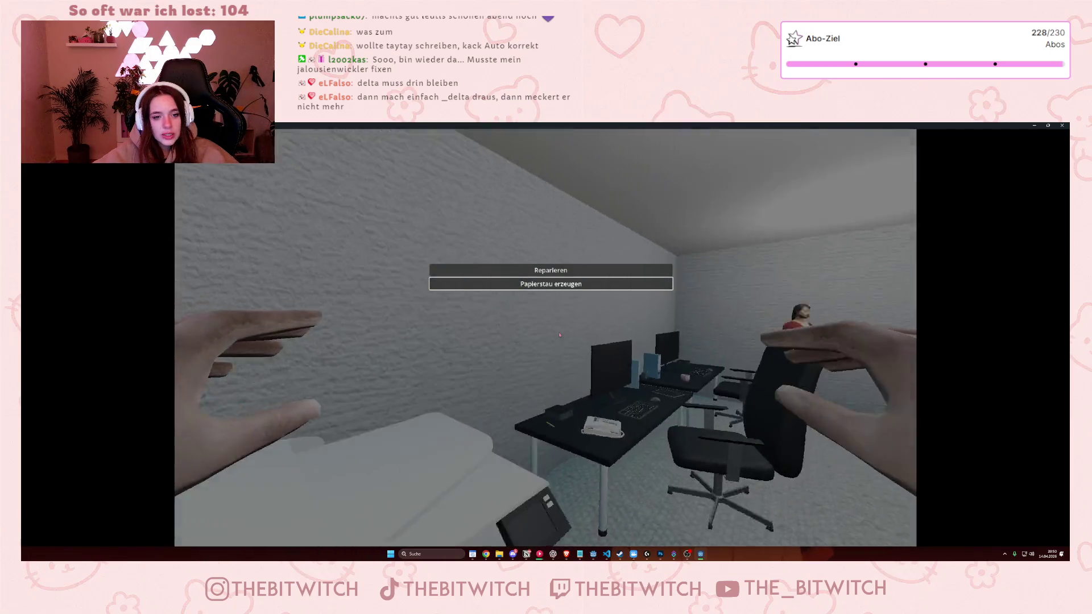
{"action": "key", "text": "F8"}
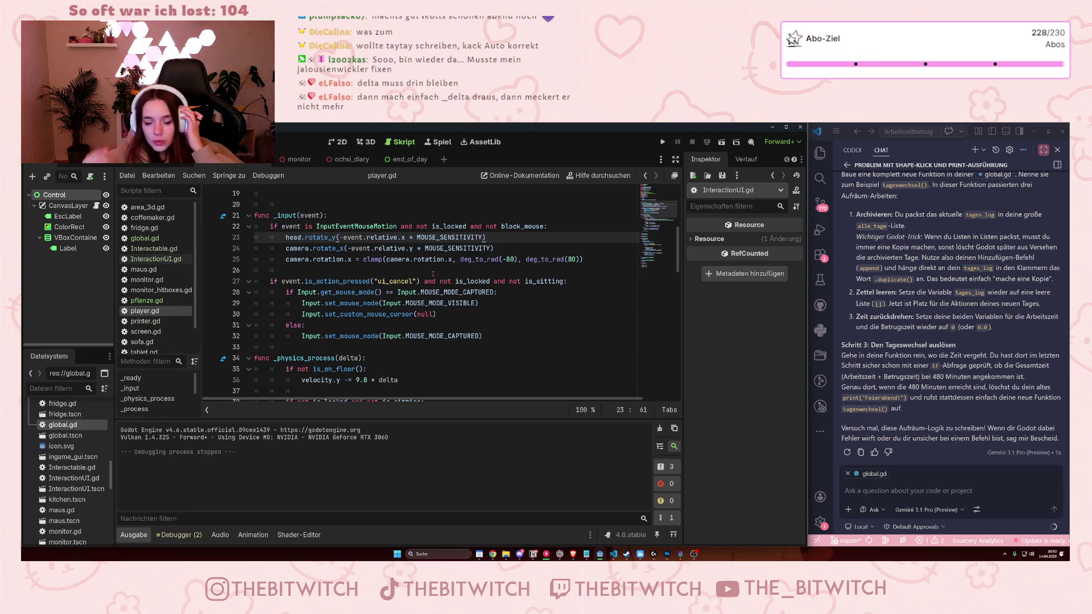
Scroll through player.gd and examine the is_locked check on line 27.
{"action": "scroll", "coordinate": [432, 275], "scroll_direction": "down", "scroll_amount": 4}
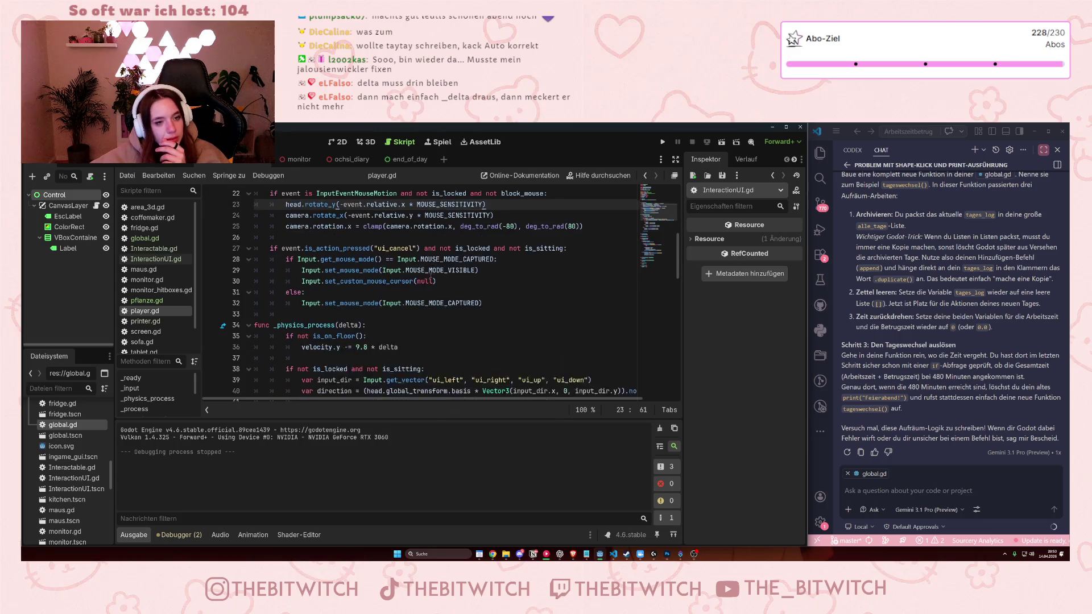
{"action": "scroll", "coordinate": [430, 276], "scroll_direction": "down", "scroll_amount": 9}
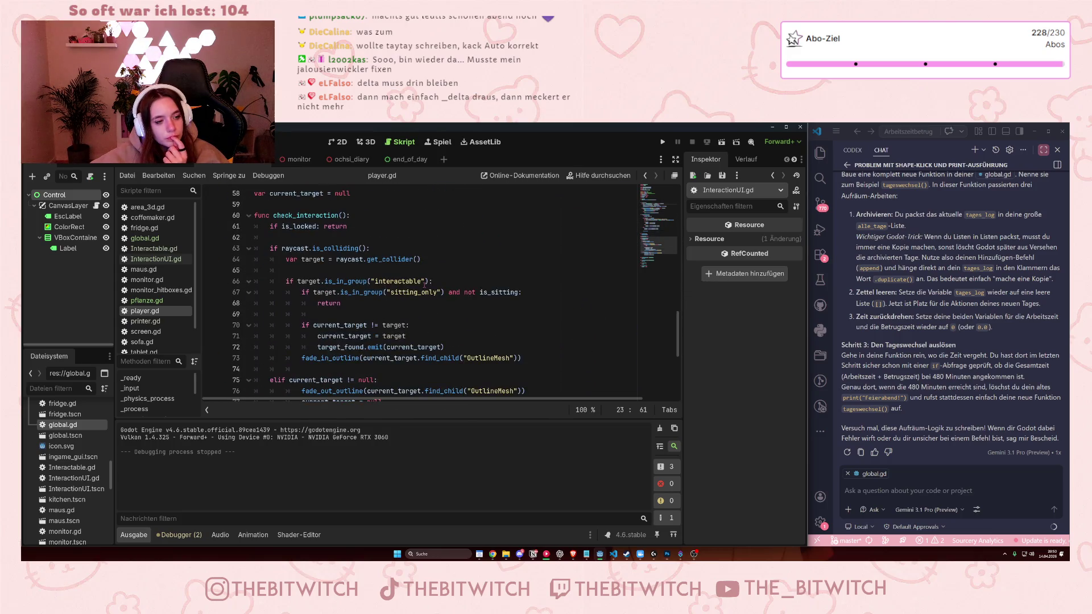
{"action": "scroll", "coordinate": [425, 284], "scroll_direction": "down", "scroll_amount": 1}
{"action": "scroll", "coordinate": [423, 286], "scroll_direction": "up", "scroll_amount": 12}
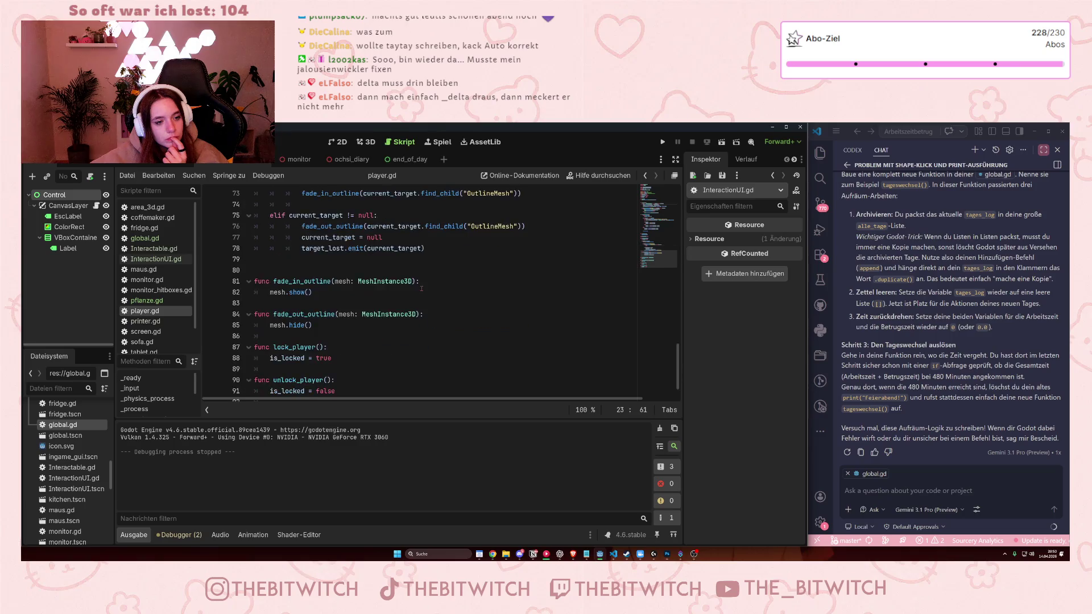
{"action": "scroll", "coordinate": [427, 289], "scroll_direction": "up", "scroll_amount": 2}
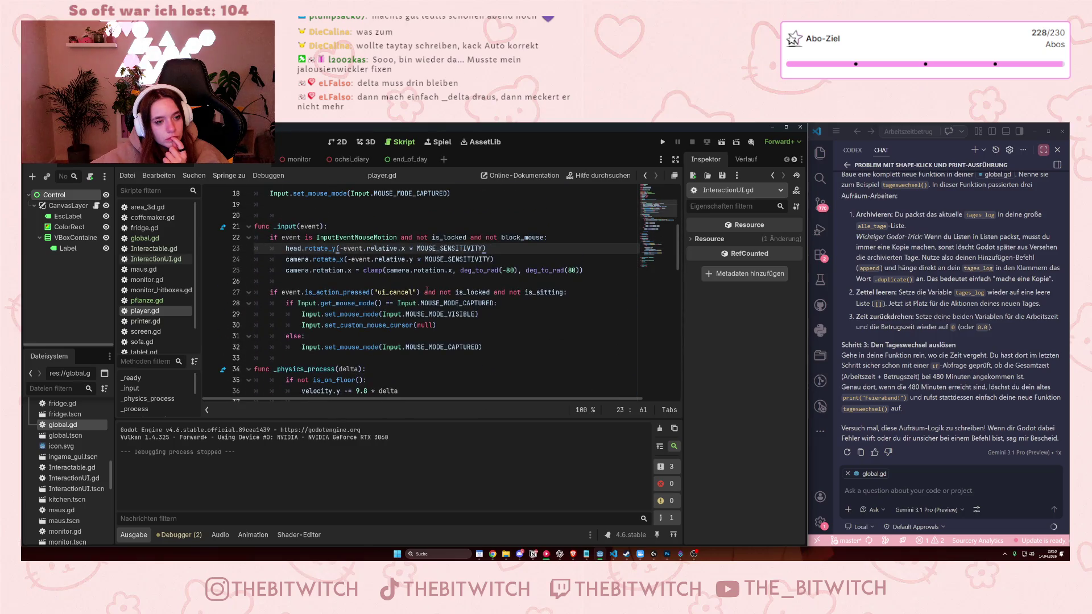
{"action": "left_click_drag", "start_coordinate": [362, 292], "coordinate": [490, 292]}
{"action": "left_click", "coordinate": [442, 292]}
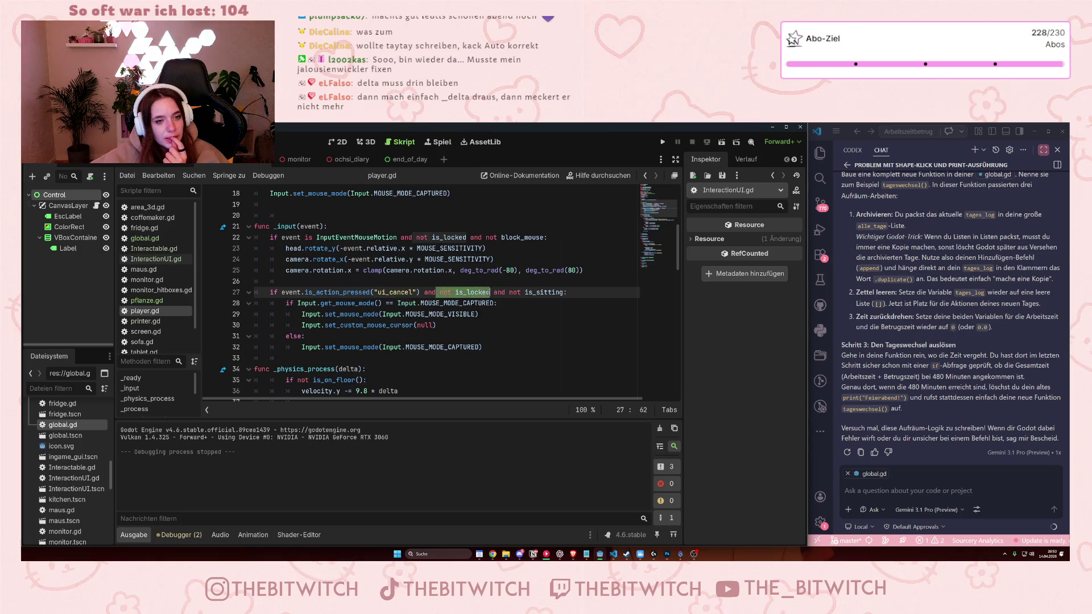
{"action": "left_click", "coordinate": [490, 292]}
Examine the is_locked condition on line 22, then switch to the InteractionUI.gd script.
{"action": "scroll", "coordinate": [434, 281], "scroll_direction": "up", "scroll_amount": 2}
{"action": "left_click", "coordinate": [398, 302]}
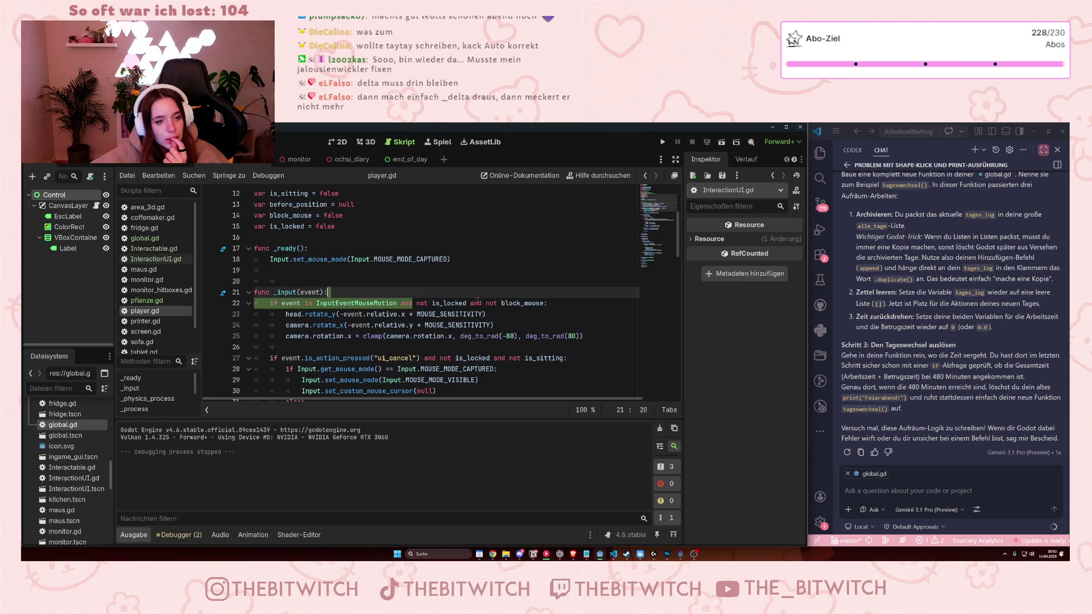
{"action": "left_click_drag", "start_coordinate": [417, 303], "coordinate": [483, 303]}
{"action": "left_click", "coordinate": [469, 303]}
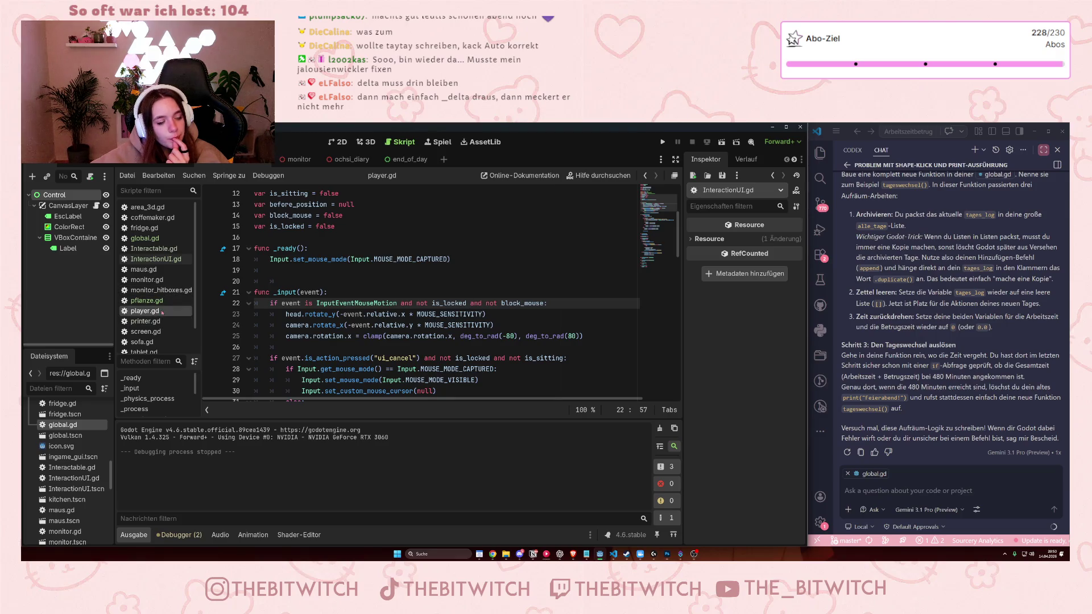
{"action": "left_click", "coordinate": [154, 259]}
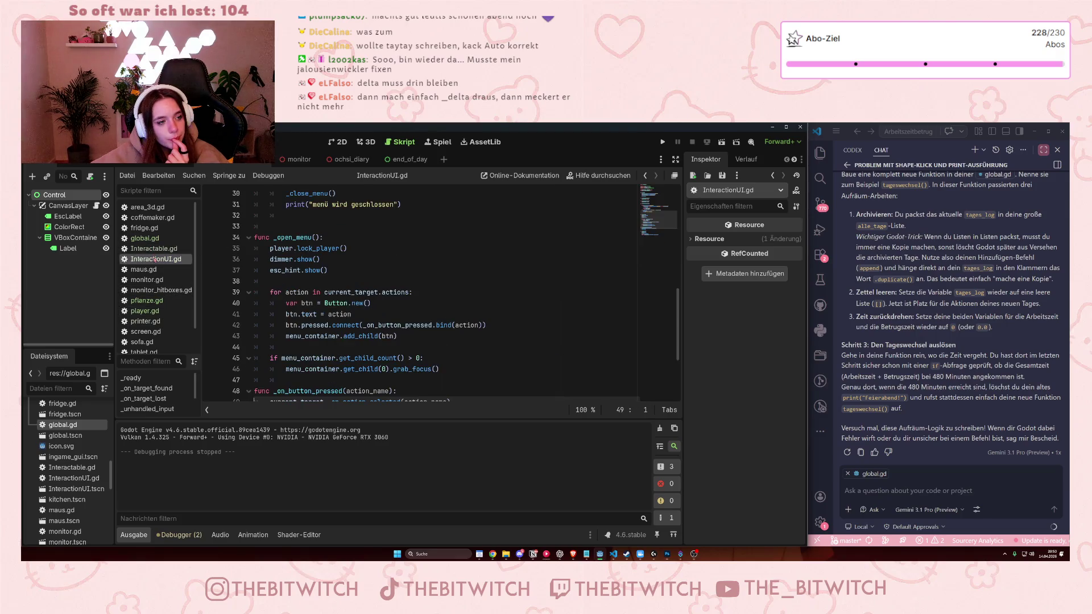
{"action": "scroll", "coordinate": [391, 260], "scroll_direction": "up", "scroll_amount": 8}
{"action": "scroll", "coordinate": [391, 259], "scroll_direction": "down", "scroll_amount": 2}
{"action": "scroll", "coordinate": [390, 263], "scroll_direction": "down", "scroll_amount": 1}
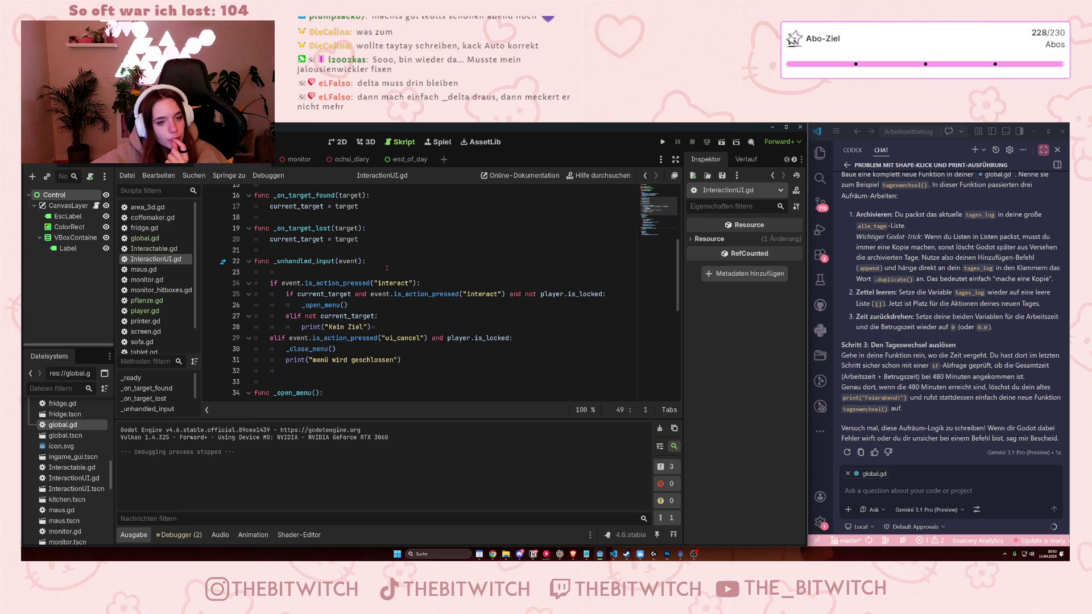
{"action": "scroll", "coordinate": [387, 268], "scroll_direction": "up", "scroll_amount": 1}
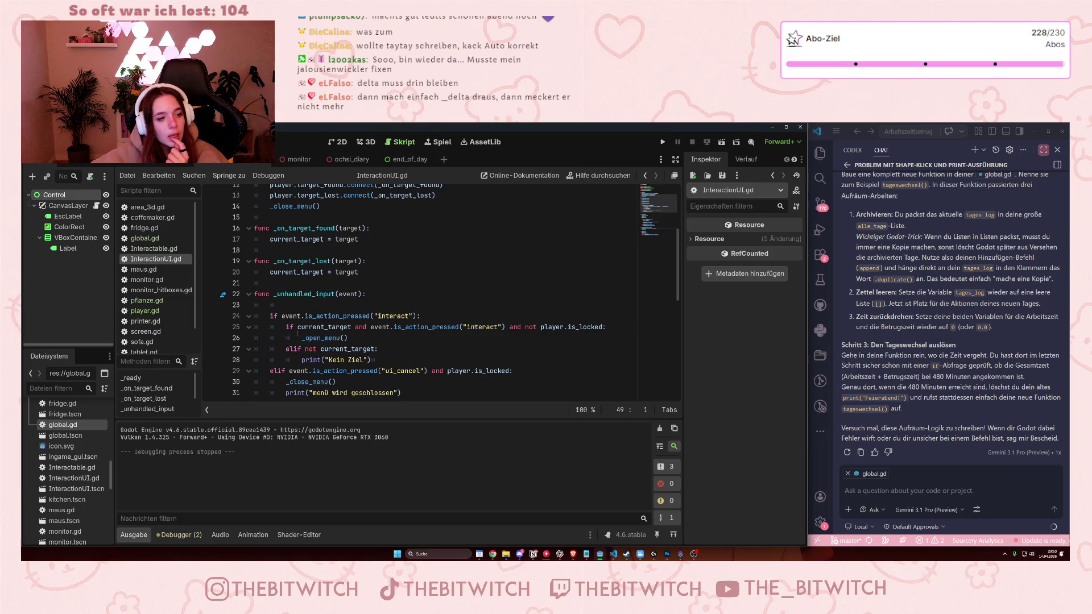
{"action": "mouse_move", "coordinate": [342, 333]}
{"action": "left_click", "coordinate": [306, 316]}
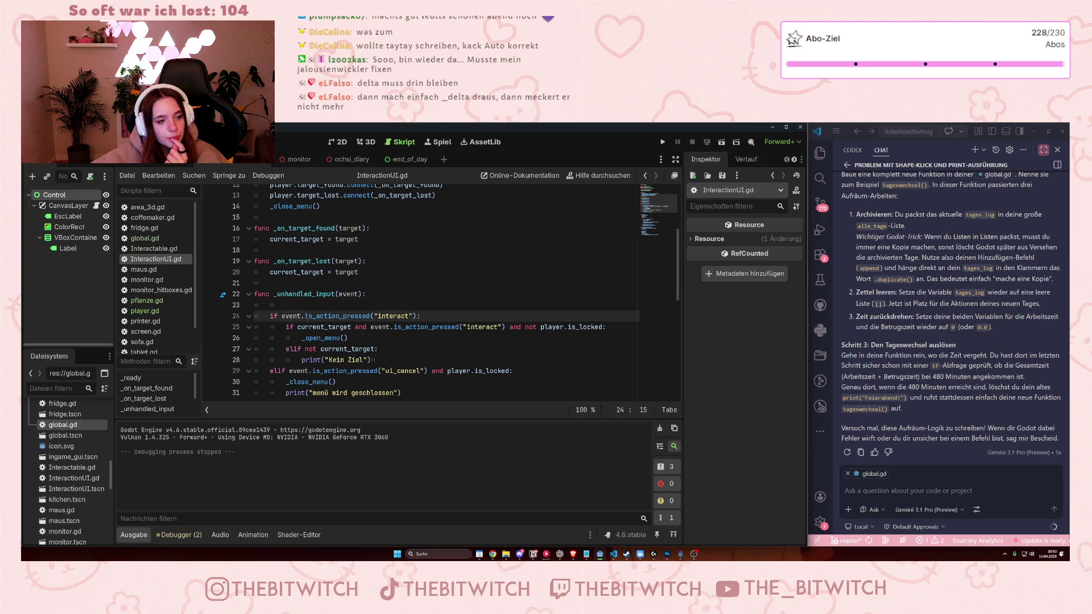
{"action": "left_click", "coordinate": [541, 327]}
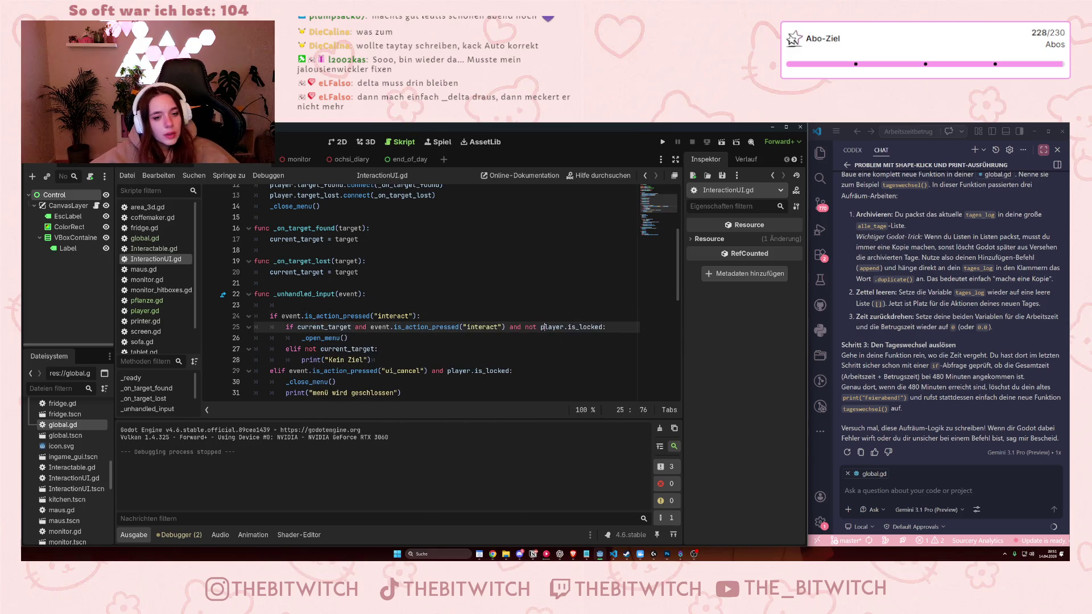
{"action": "double_click", "coordinate": [542, 327]}
{"action": "key", "text": "Right"}
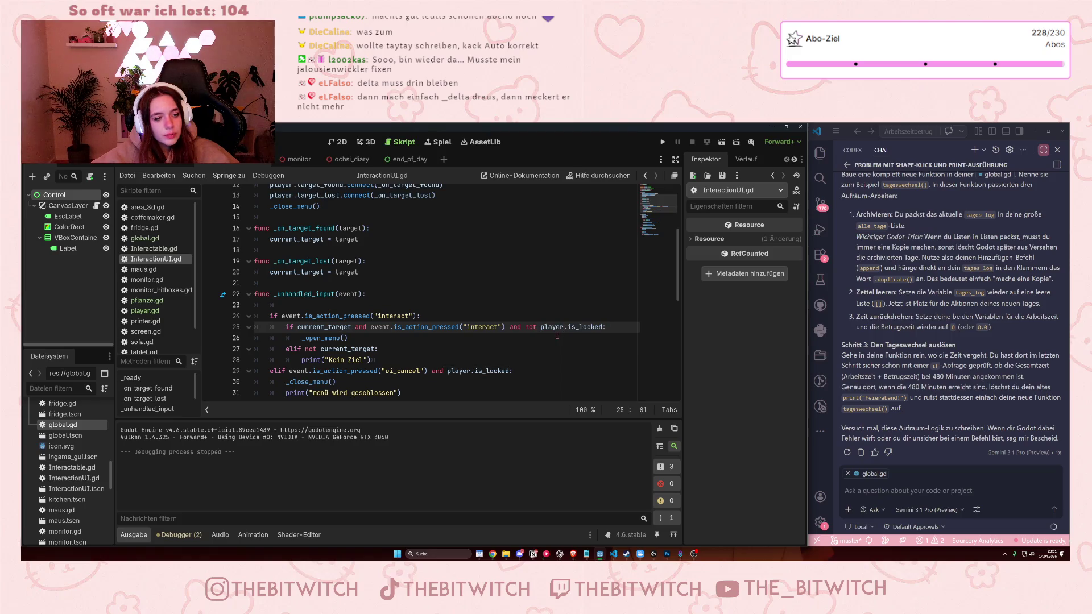
{"action": "left_click_drag", "start_coordinate": [602, 327], "coordinate": [505, 327]}
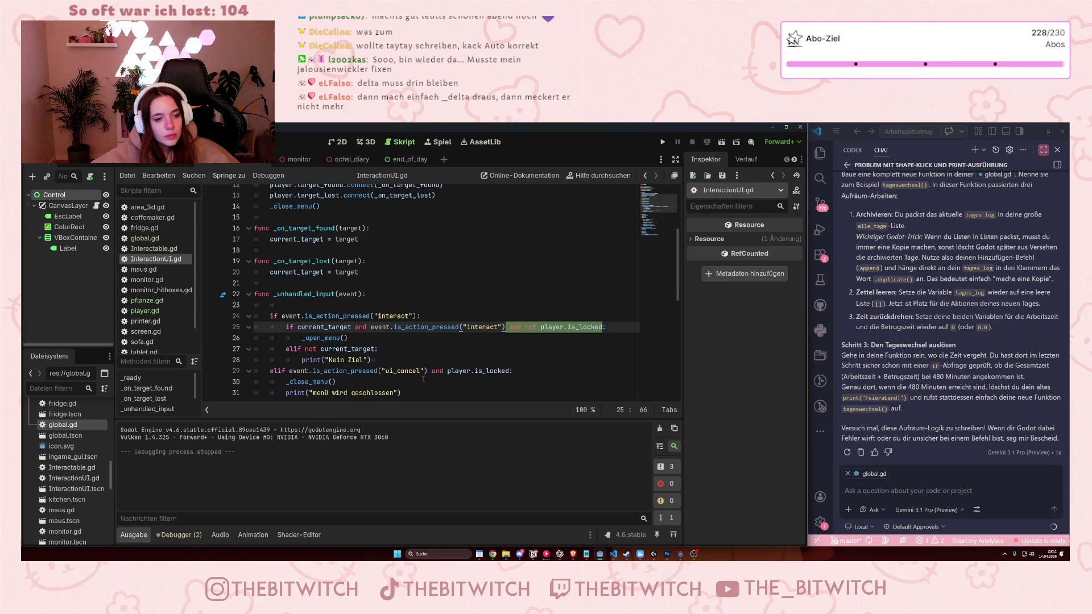
{"action": "scroll", "coordinate": [421, 376], "scroll_direction": "down", "scroll_amount": 2}
{"action": "scroll", "coordinate": [413, 365], "scroll_direction": "up", "scroll_amount": 2}
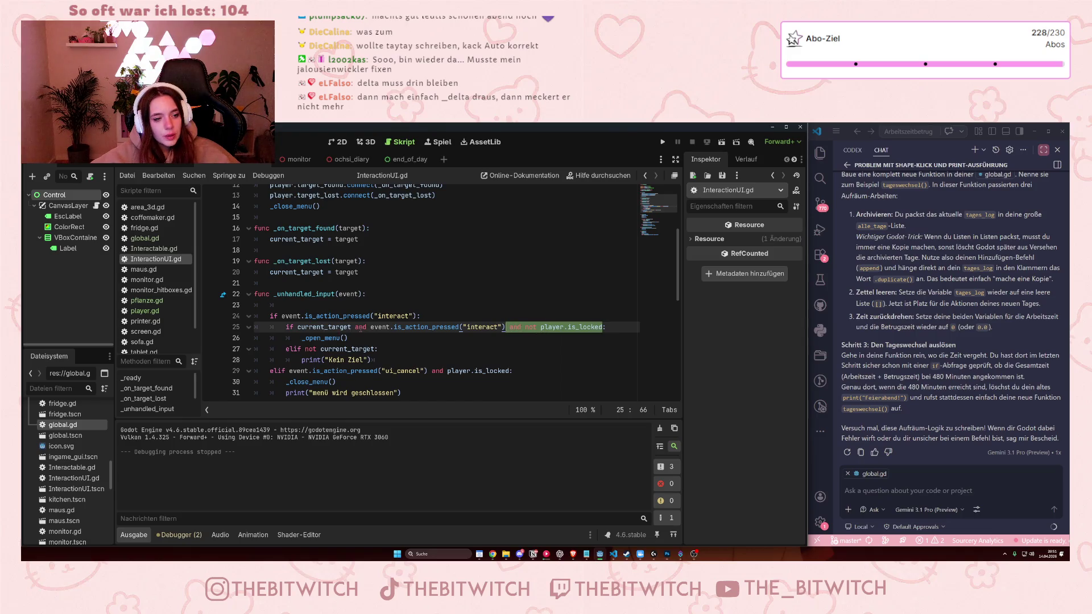
{"action": "mouse_move", "coordinate": [437, 327]}
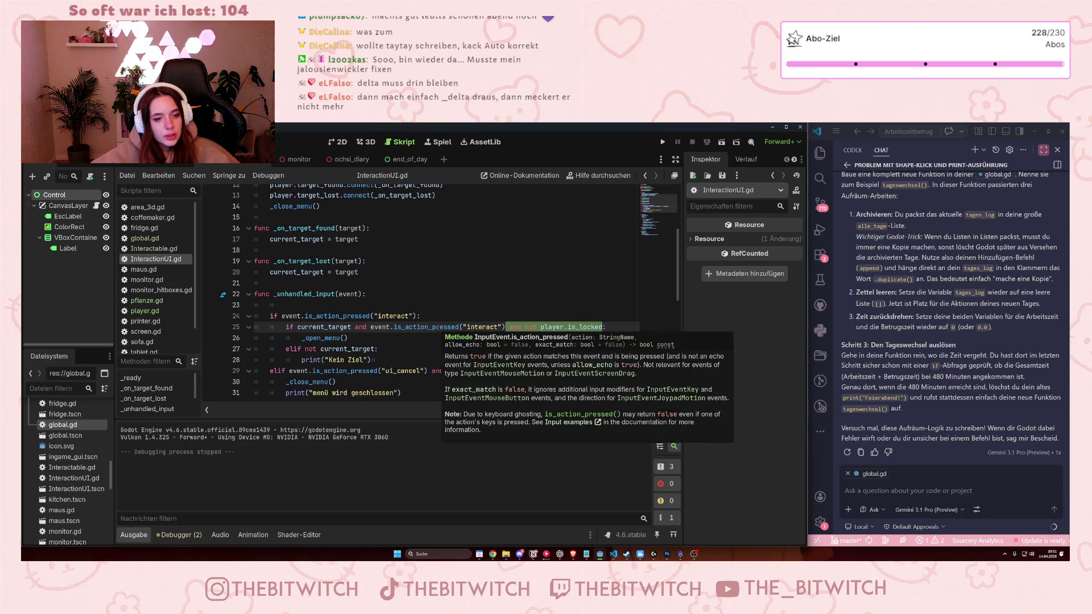